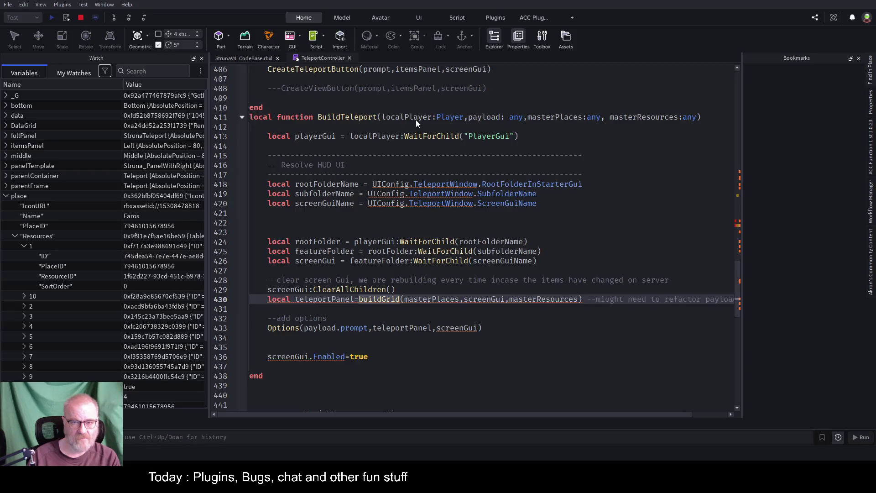
# Step: Jump to the buildGrid definition and add a masterResources:any parameter to its signature
pyautogui.press('F12')
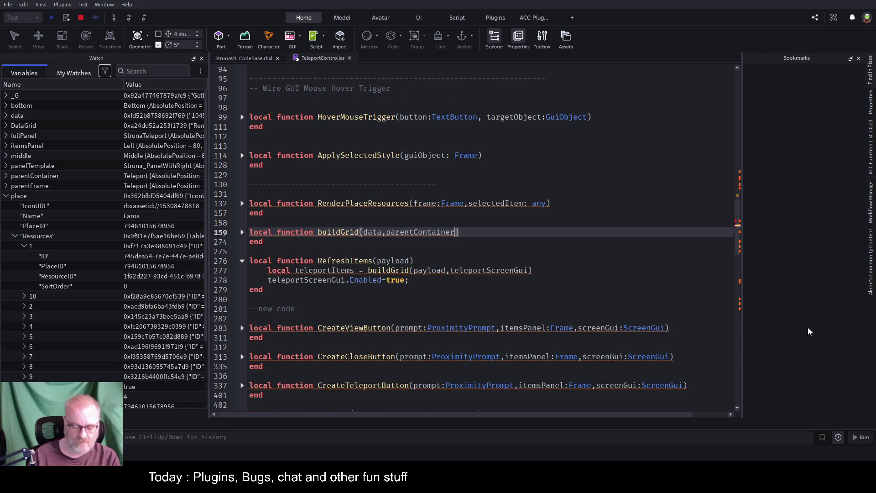
pyautogui.hotkey('ctrl', 'z')
pyautogui.hotkey('ctrl', 'z')
pyautogui.write(':any')
# Step: Type buildGrid's parentContainer parameter as GuiObject and data as any
pyautogui.hotkey('ctrl', 'Left')
pyautogui.hotkey('ctrl', 'Left')
pyautogui.hotkey('ctrl', 'Left')
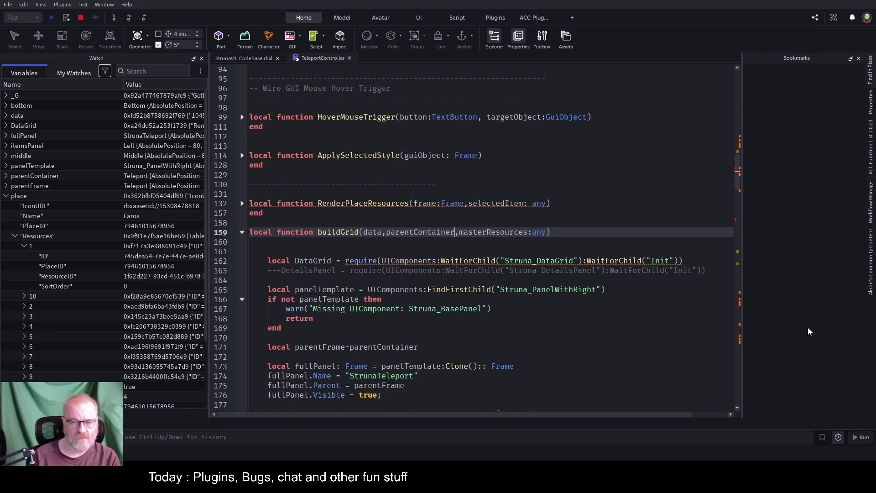
pyautogui.write(':GuiObject')
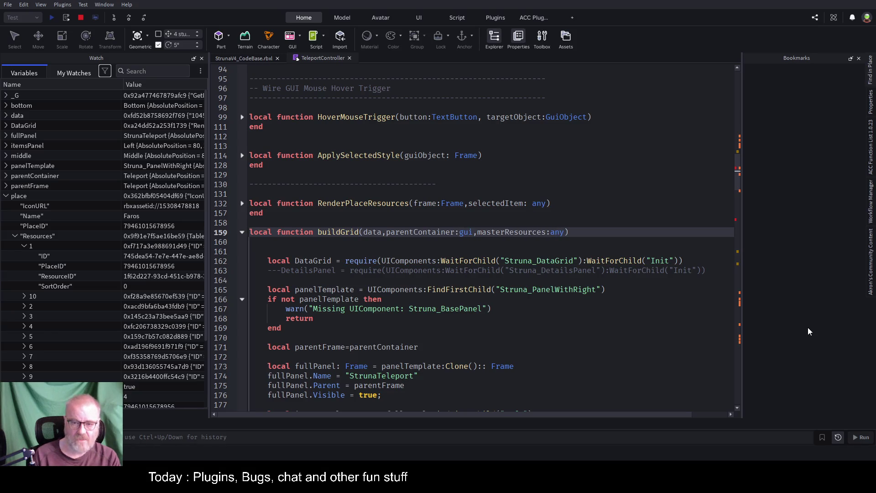
pyautogui.hotkey('ctrl', 'Left')
pyautogui.hotkey('ctrl', 'Left')
pyautogui.hotkey('ctrl', 'Left')
pyautogui.write(':any')
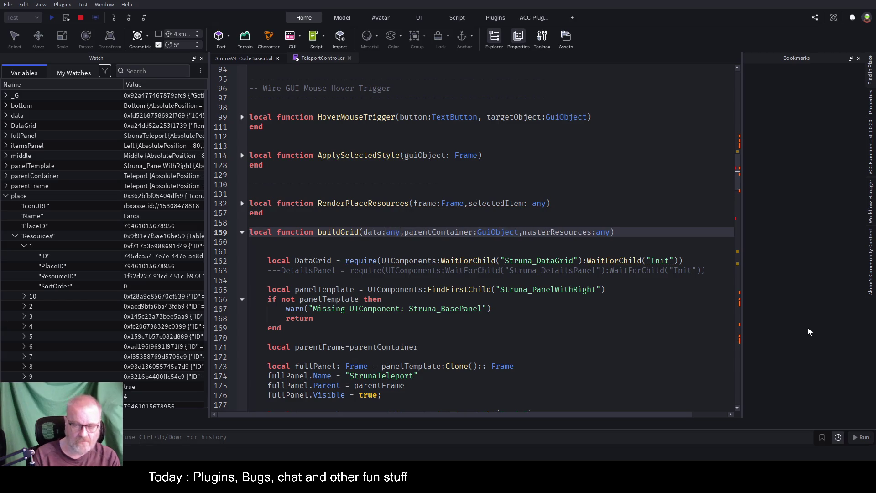
pyautogui.press('Down')
pyautogui.press('Down')
pyautogui.press('Down')
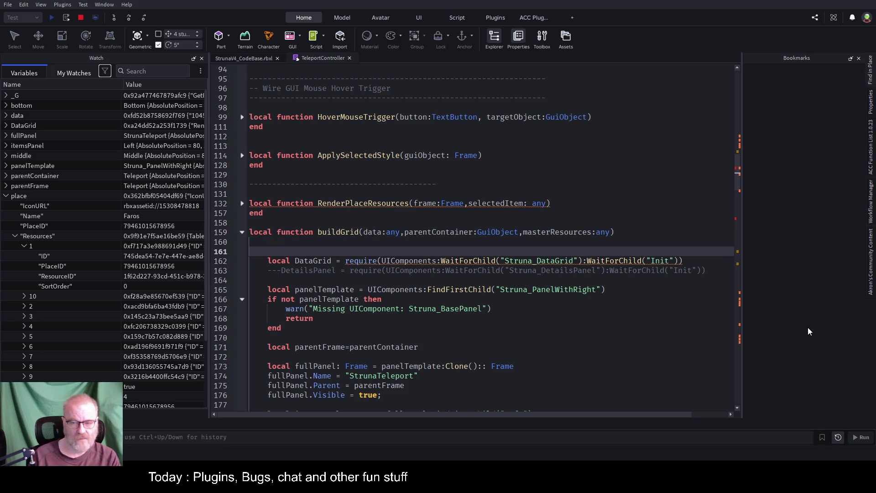
pyautogui.press('Down')
pyautogui.press('Down')
pyautogui.press('Down')
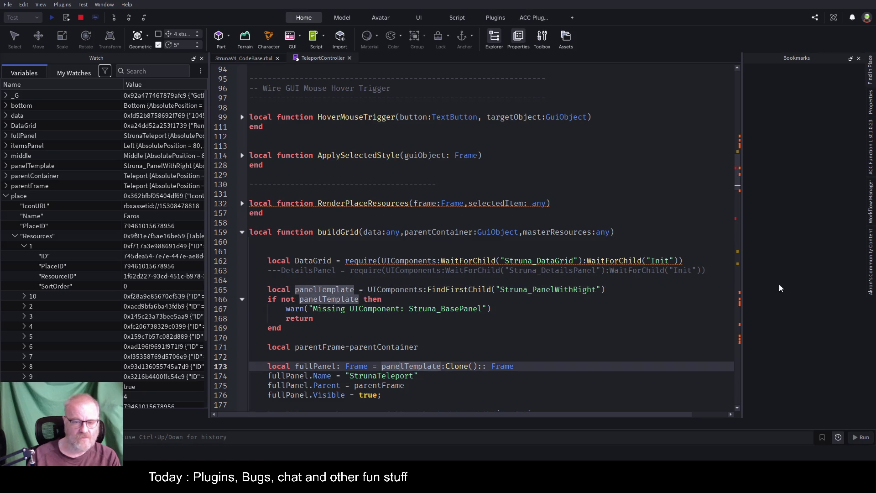
pyautogui.doubleClick(550, 231)
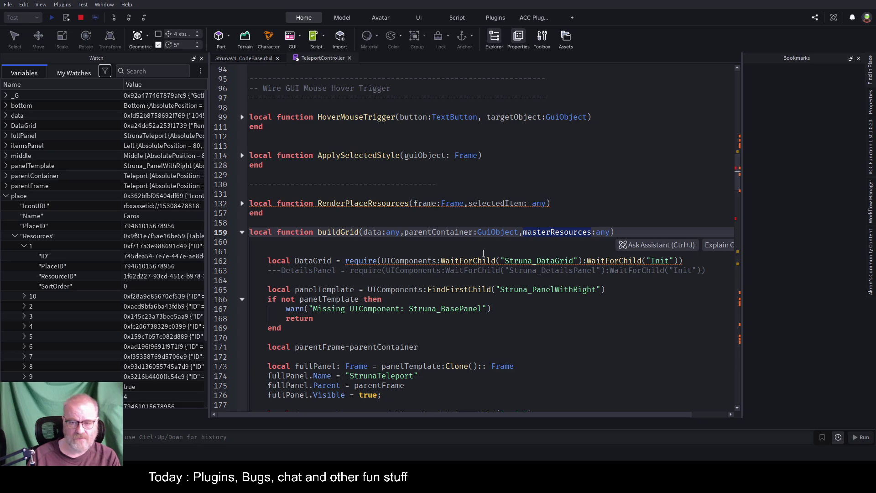
pyautogui.scroll(-15, 412, 251)
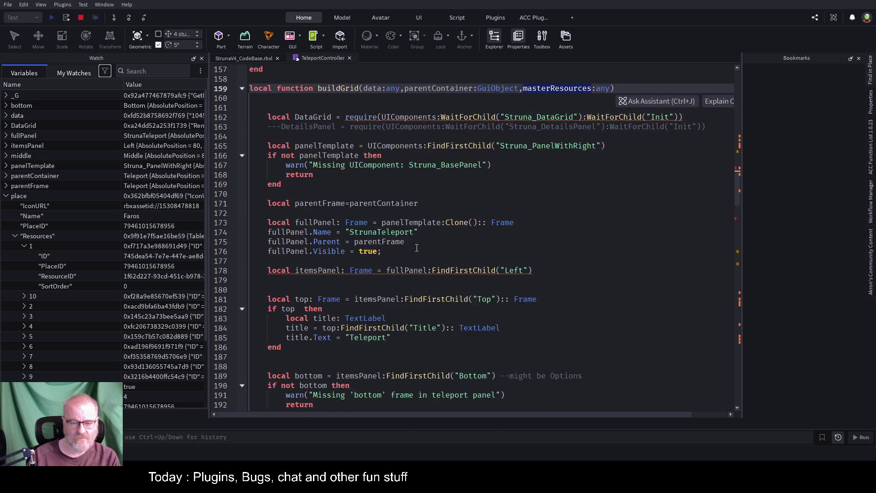
# Step: Insert an empty line after the table.insert call in the for-pairs(data) loop's ShowInGame check
pyautogui.scroll(-3, 410, 255)
pyautogui.scroll(-3, 411, 255)
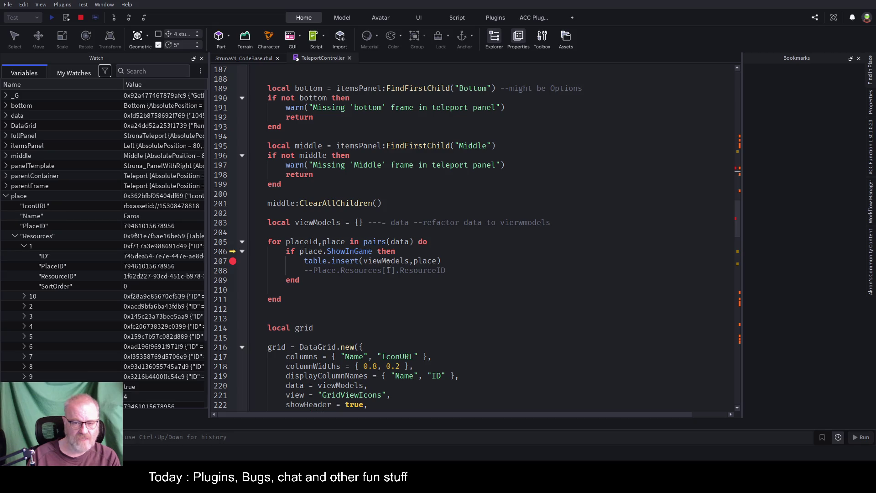
pyautogui.click(455, 262)
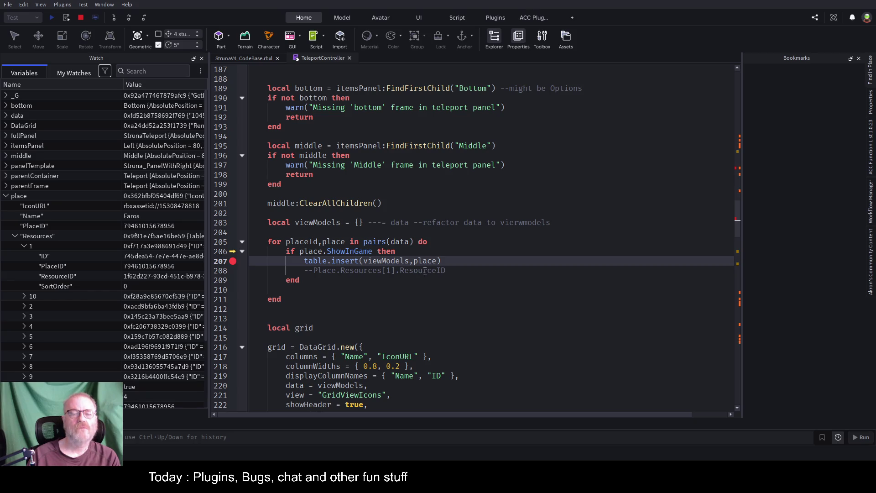
pyautogui.doubleClick(424, 271)
pyautogui.click(457, 259)
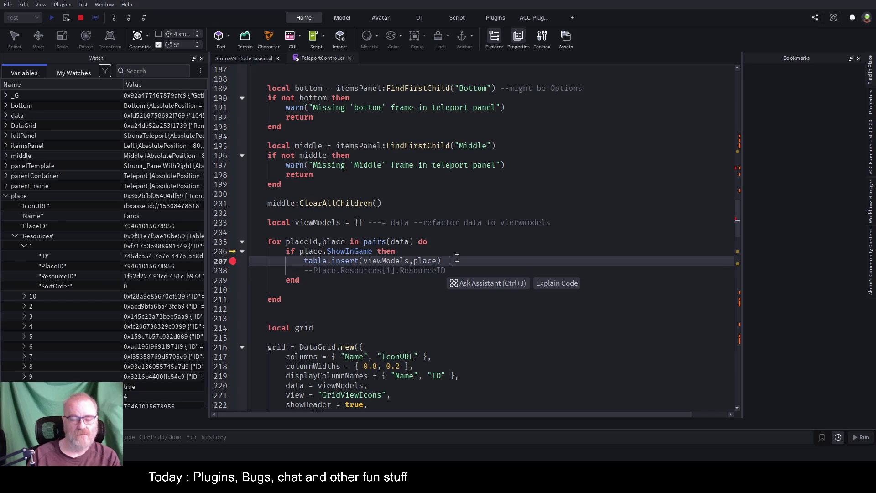
pyautogui.press('Return')
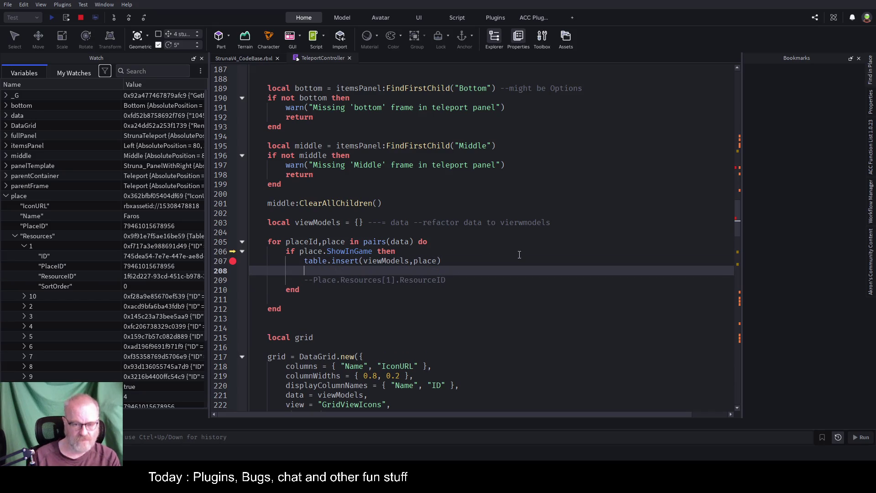
pyautogui.press('Up')
pyautogui.press('End')
pyautogui.press('Left')
pyautogui.press('Left')
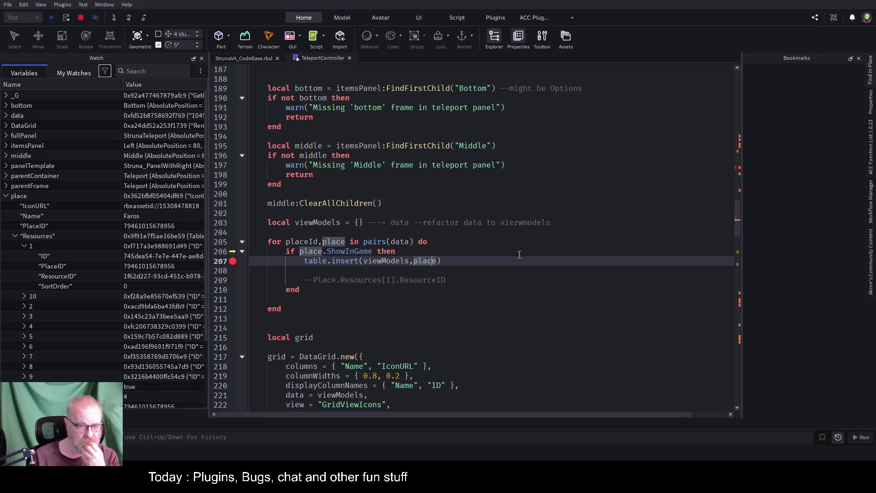
pyautogui.click(519, 254)
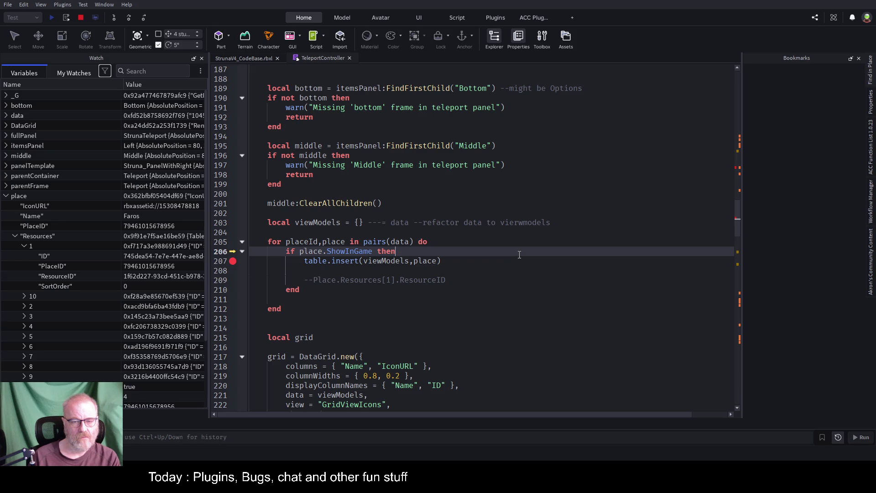
pyautogui.press('Up')
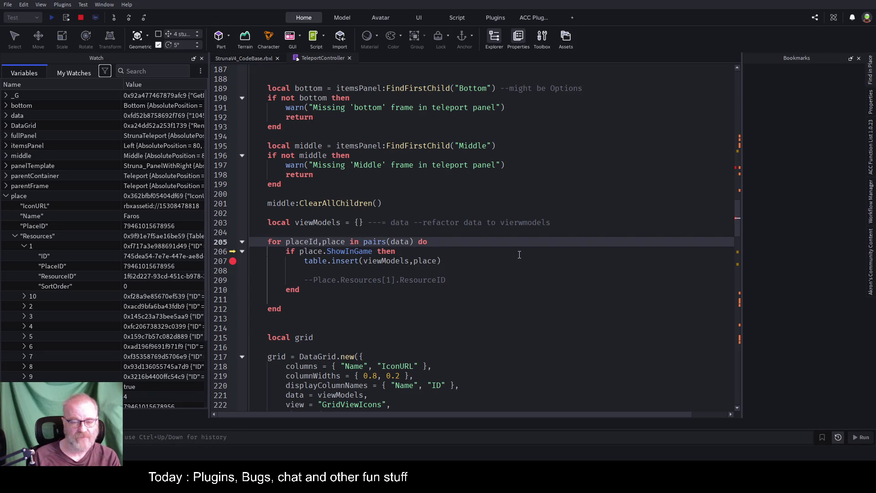
# Step: Open a blank line right after the 'for ... do' header of the place loop
pyautogui.press('Return')
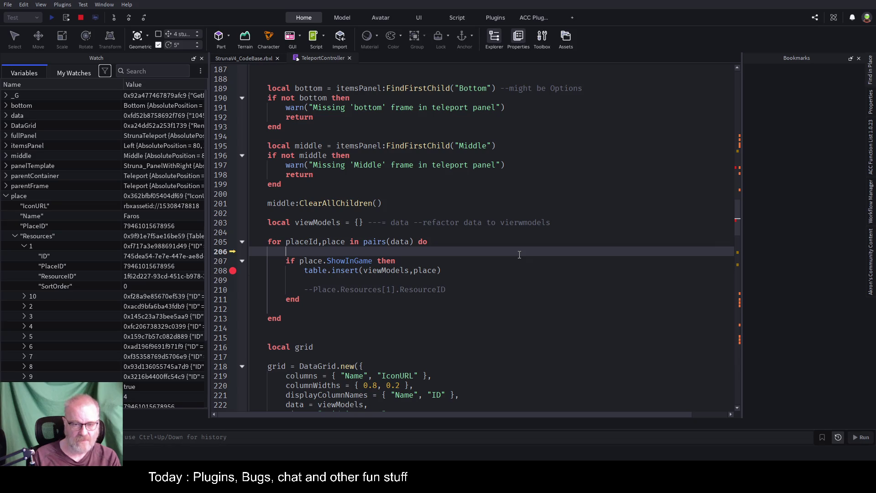
pyautogui.write('place.')
pyautogui.write('Resources')
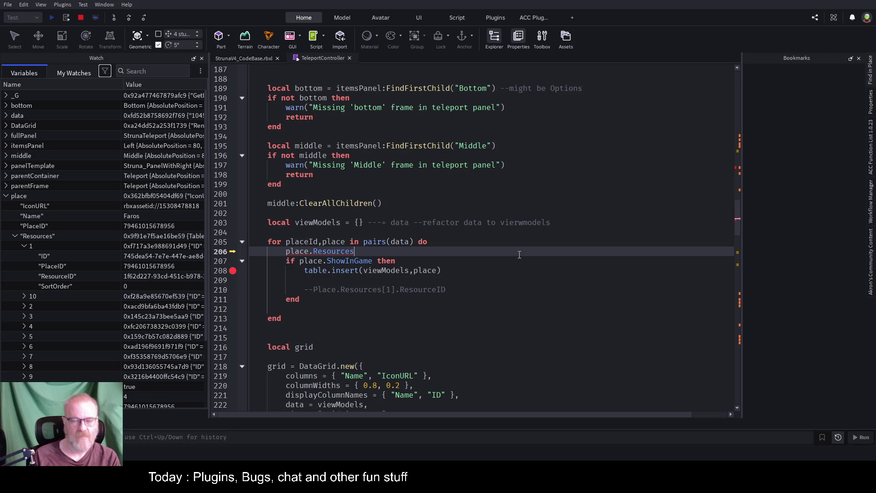
pyautogui.press('BackSpace')
pyautogui.press('BackSpace')
pyautogui.press('BackSpace')
pyautogui.press('BackSpace')
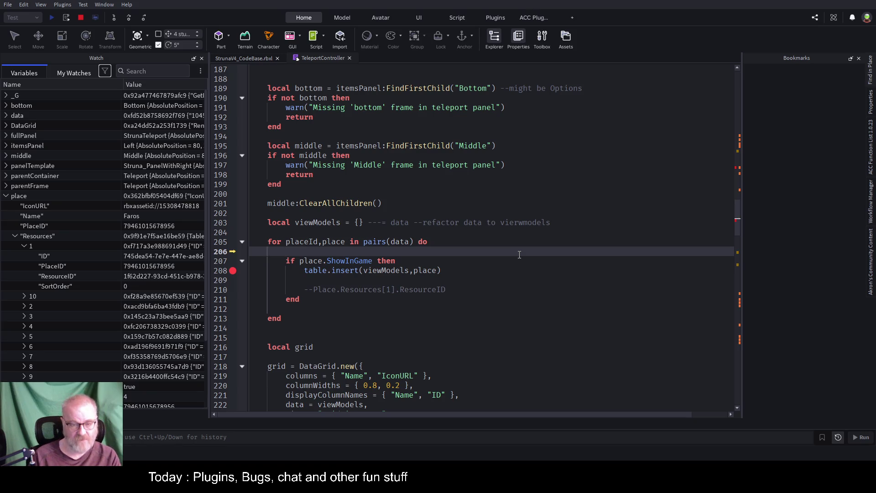
pyautogui.press('Down')
pyautogui.press('Down')
pyautogui.press('Down')
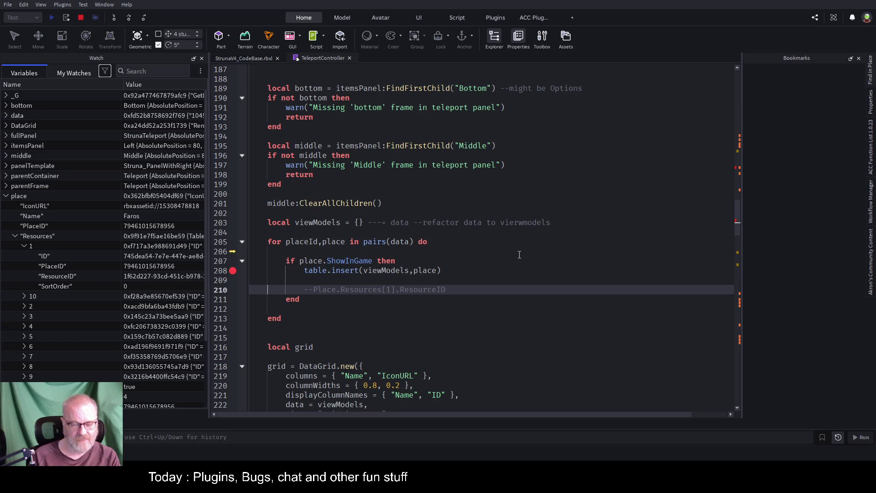
pyautogui.press('Up')
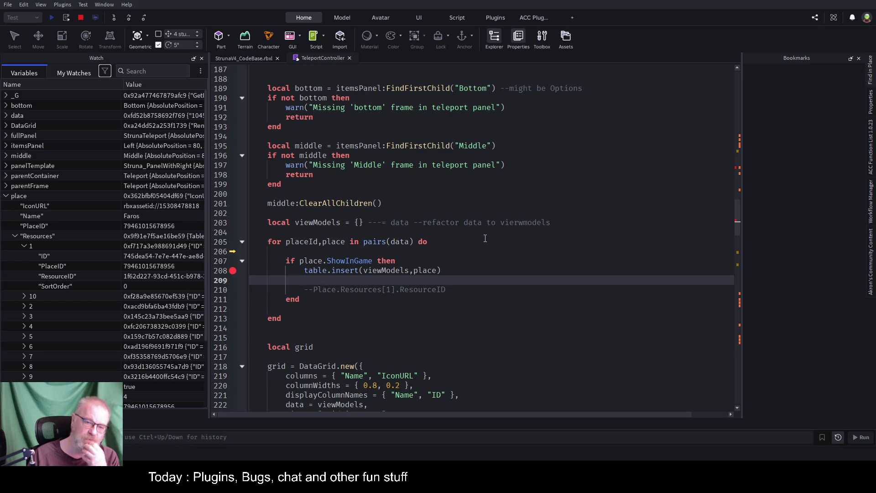
# Step: Stop the paused debugging playtest from the toolbar
pyautogui.scroll(7, 369, 234)
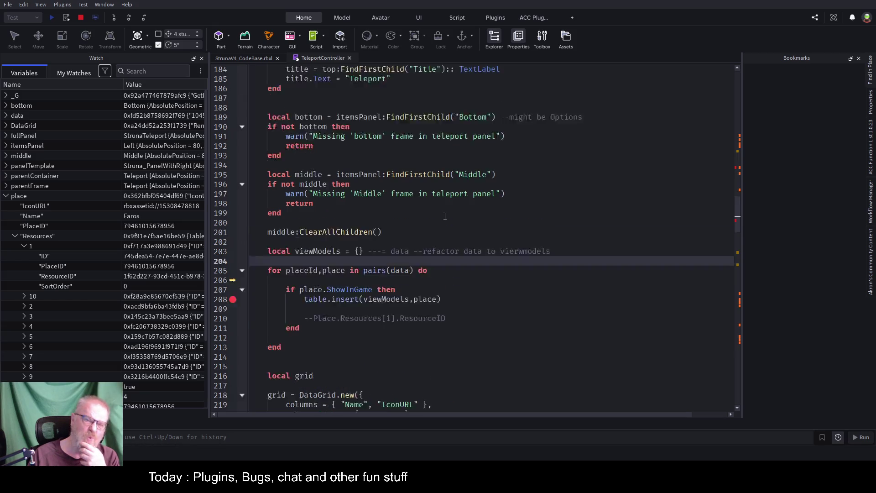
pyautogui.scroll(3, 445, 216)
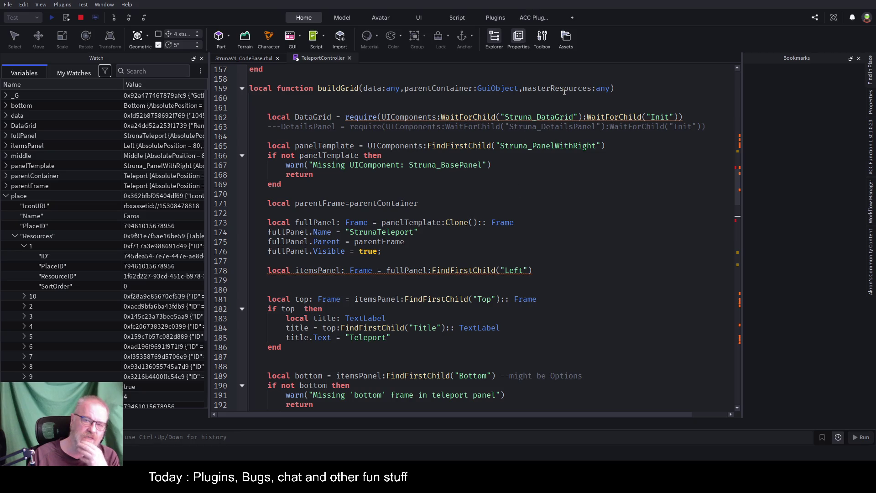
pyautogui.click(264, 62)
pyautogui.click(318, 58)
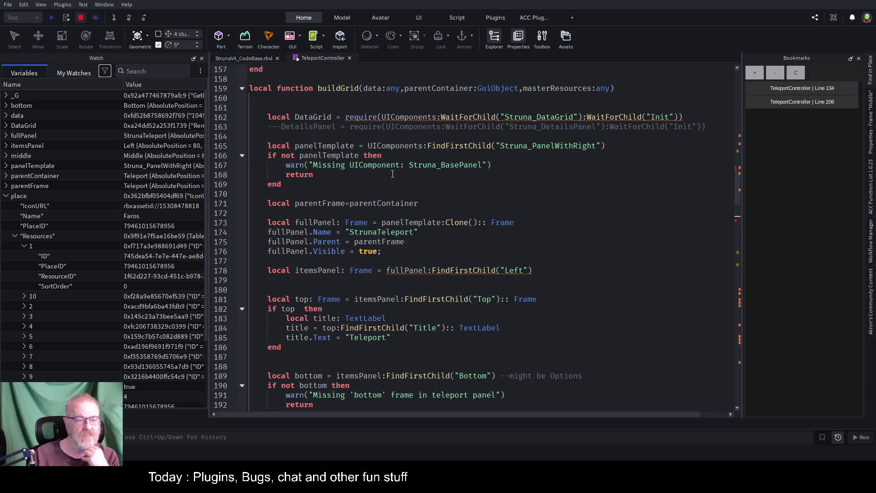
pyautogui.click(81, 18)
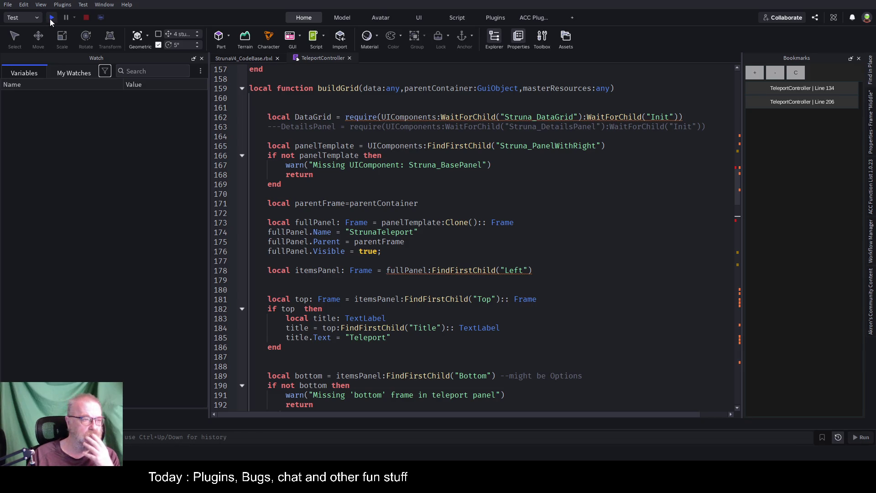
# Step: Start a playtest, widen the game view, and activate the Teleport prompt to hit the line 208 breakpoint
pyautogui.click(51, 18)
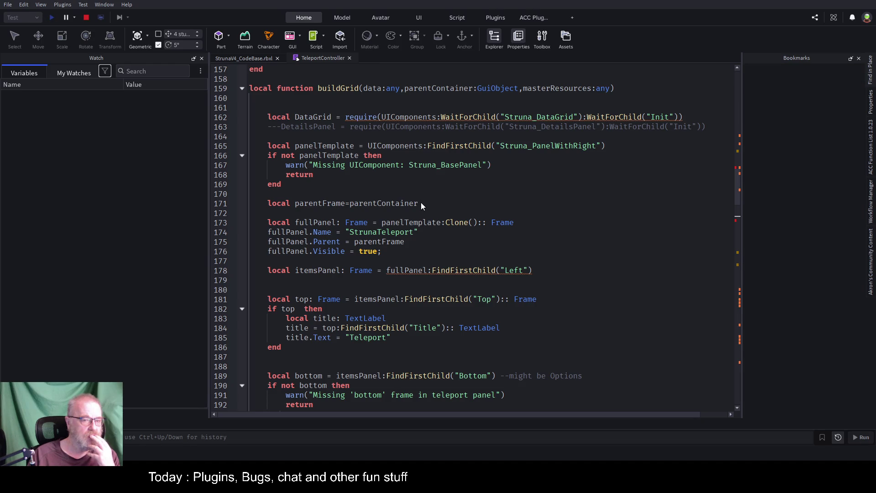
pyautogui.click(466, 203)
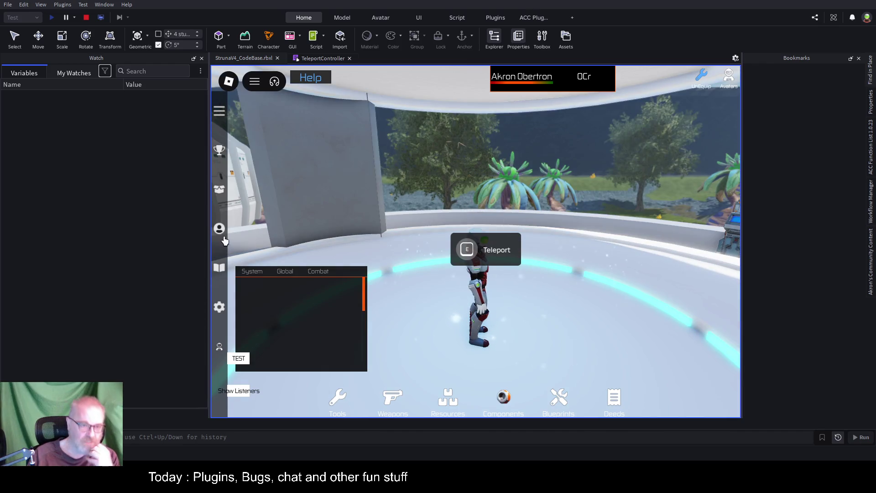
pyautogui.moveTo(209, 231); pyautogui.dragTo(134, 245)
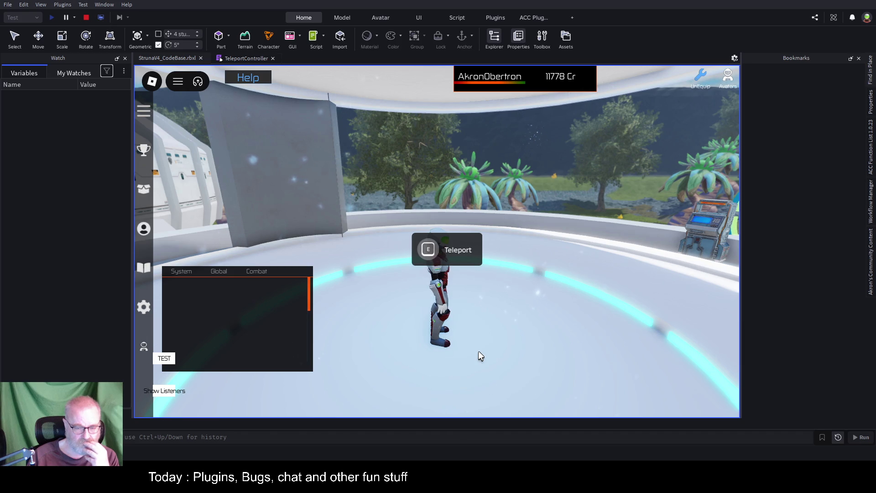
pyautogui.click(428, 248)
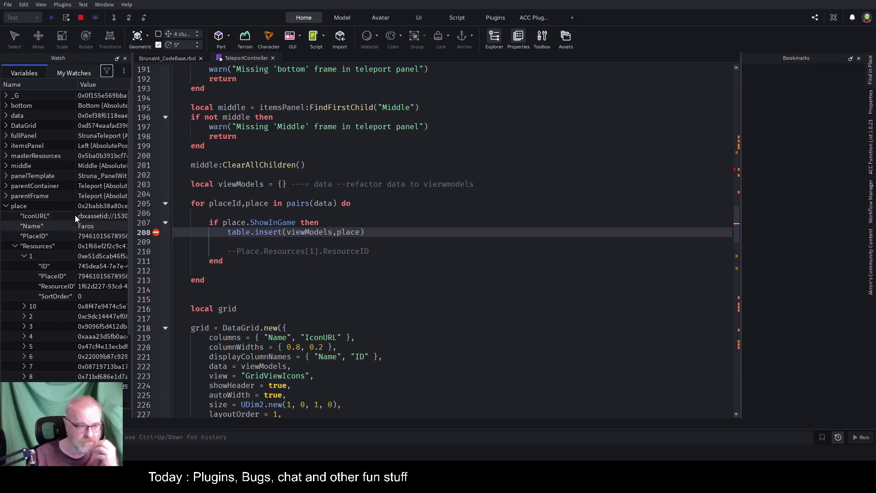
# Step: Inspect place > Resources > 1 in the Watch panel, then stop the playtest
pyautogui.click(23, 256)
pyautogui.click(24, 256)
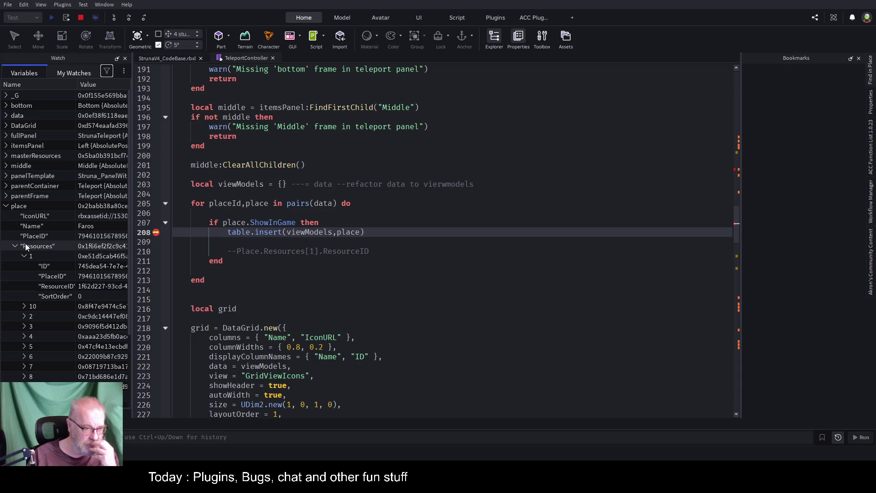
pyautogui.click(79, 19)
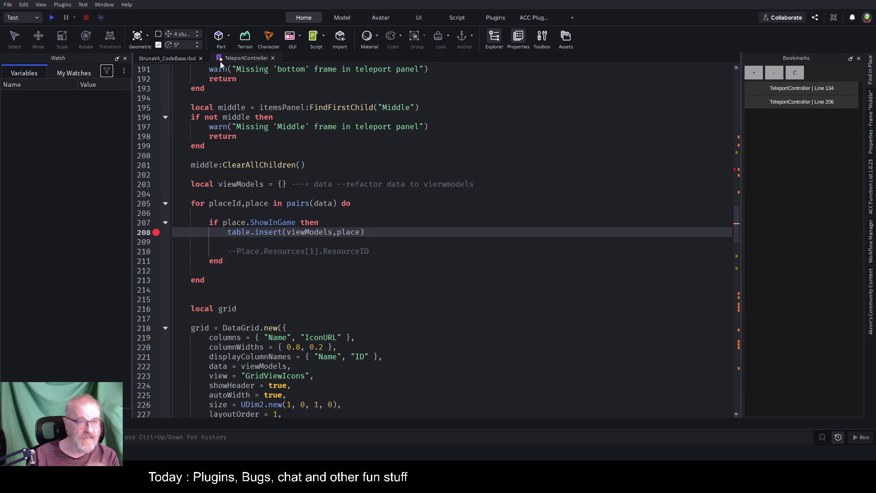
# Step: Switch between the 3D view and the TeleportController script tab
pyautogui.click(182, 58)
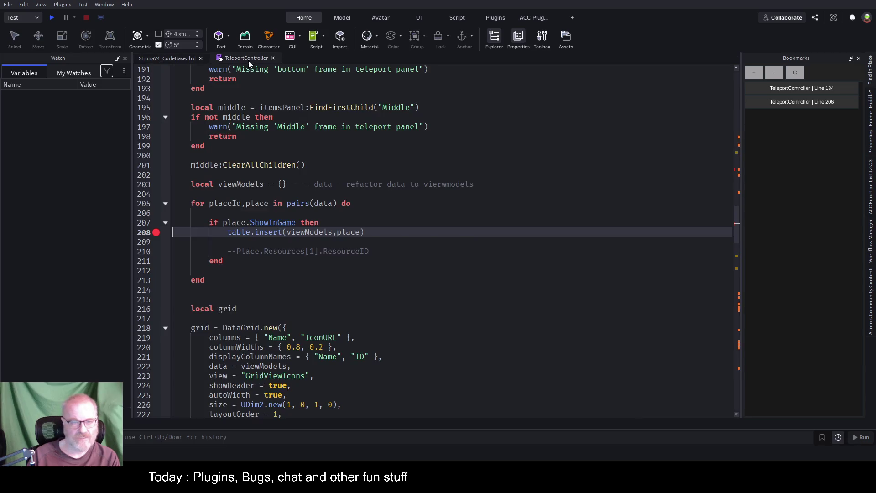
pyautogui.click(248, 59)
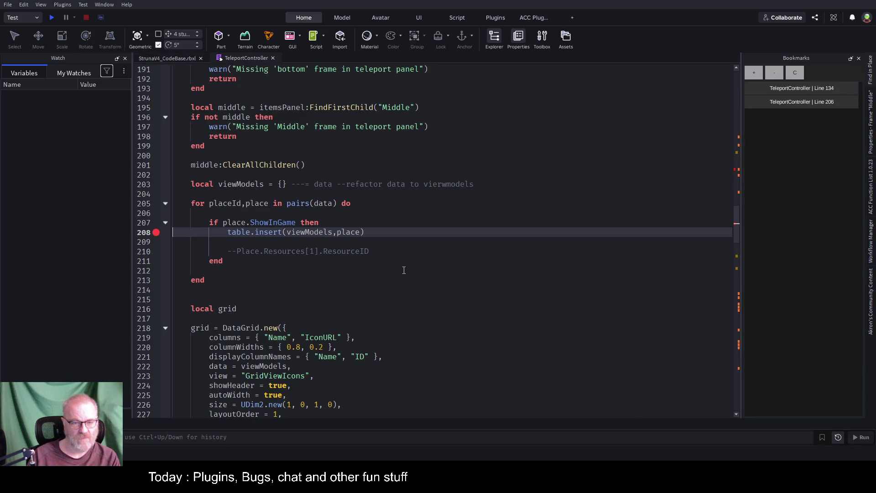
pyautogui.click(180, 61)
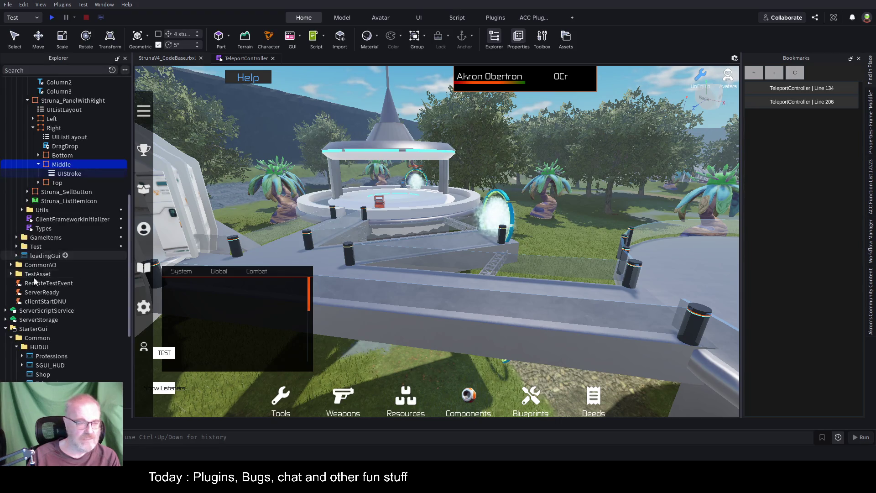
# Step: Expand ServerScriptService > Common > Framework > BL in Explorer and open MasterDataService
pyautogui.scroll(5, 57, 261)
pyautogui.scroll(10, 57, 261)
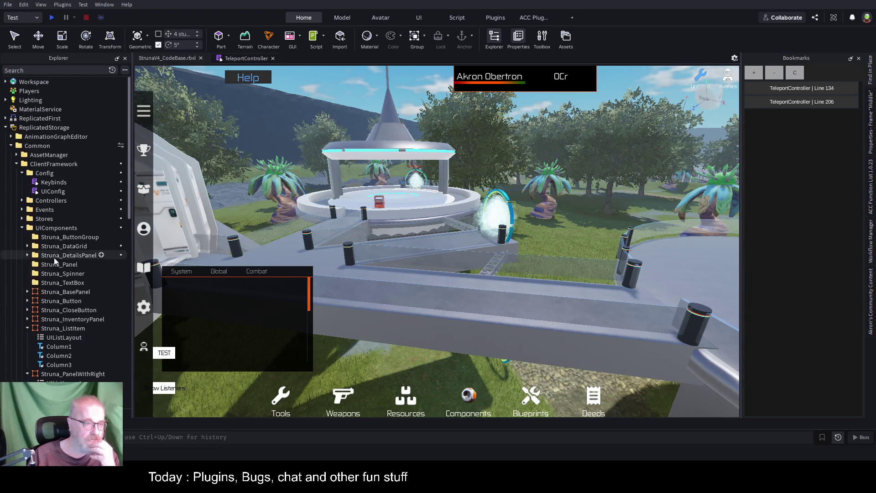
pyautogui.click(10, 146)
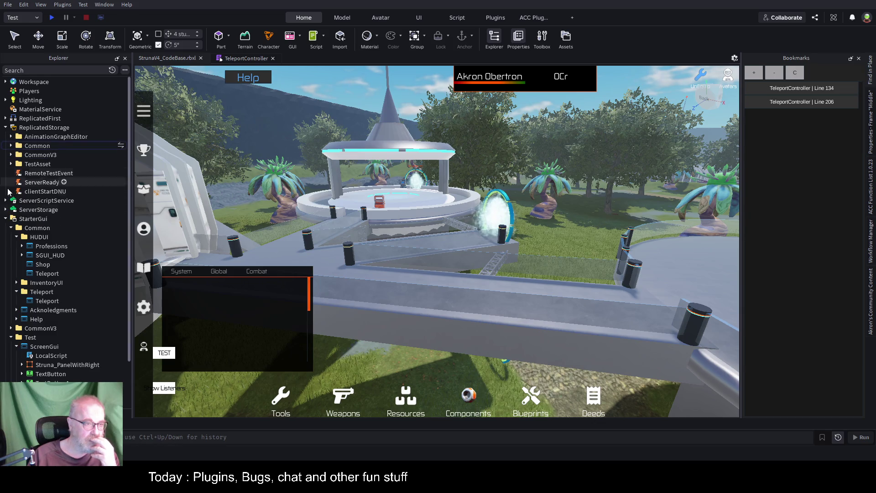
pyautogui.scroll(-2, 15, 274)
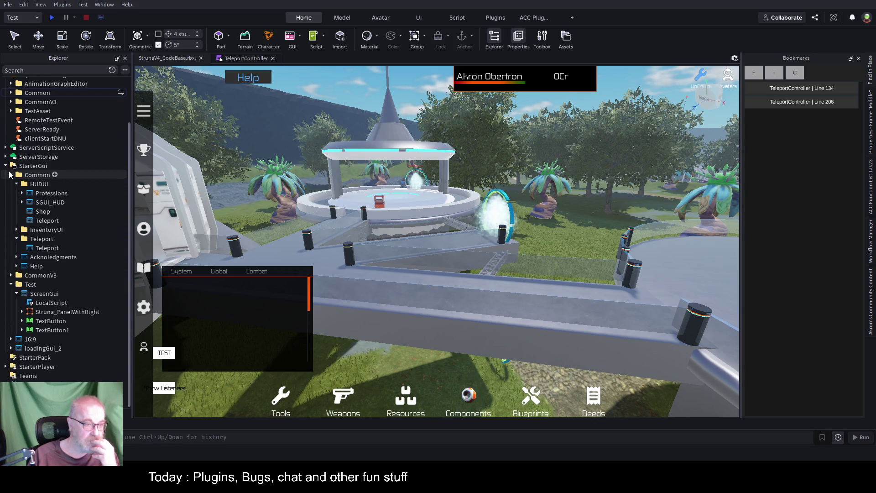
pyautogui.click(6, 165)
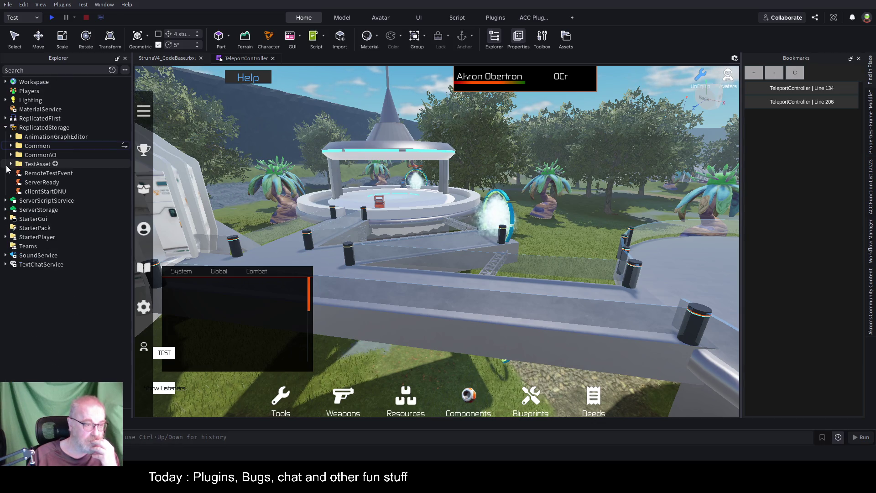
pyautogui.click(6, 200)
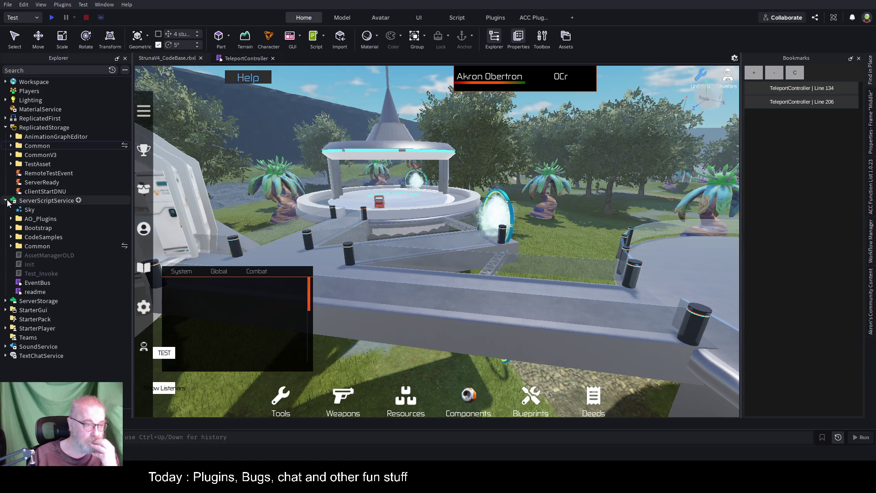
pyautogui.click(11, 246)
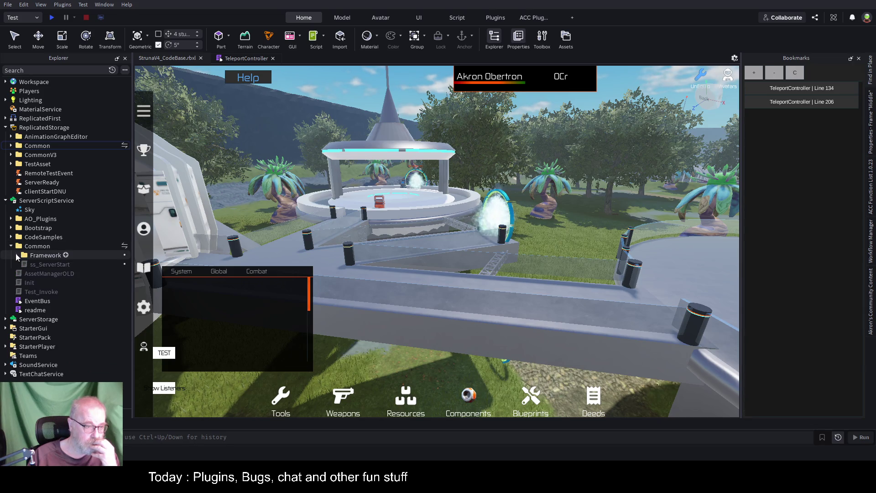
pyautogui.click(16, 255)
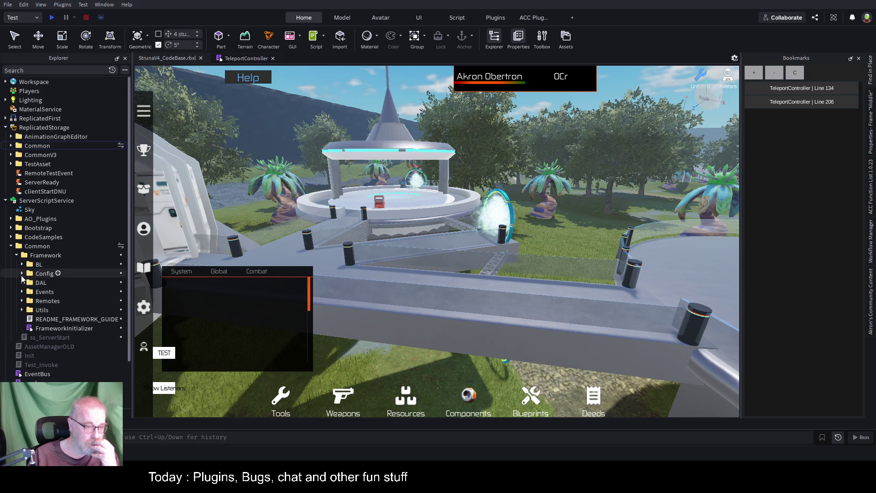
pyautogui.click(22, 265)
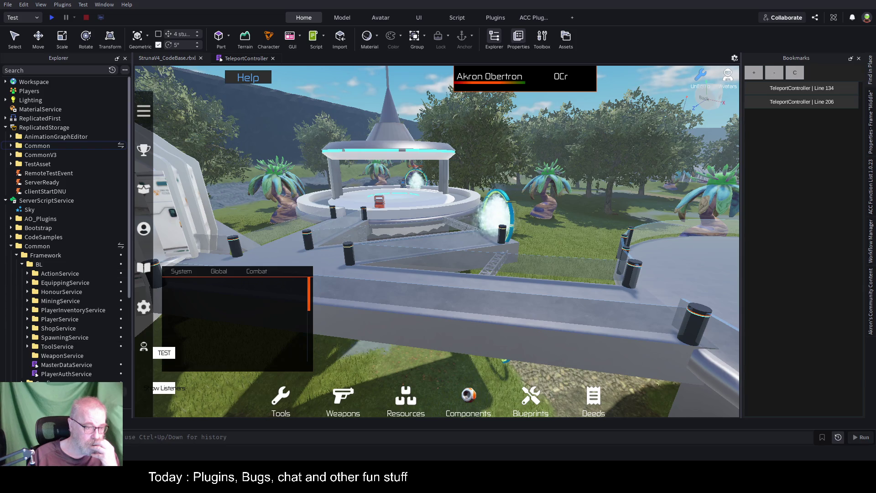
pyautogui.doubleClick(67, 365)
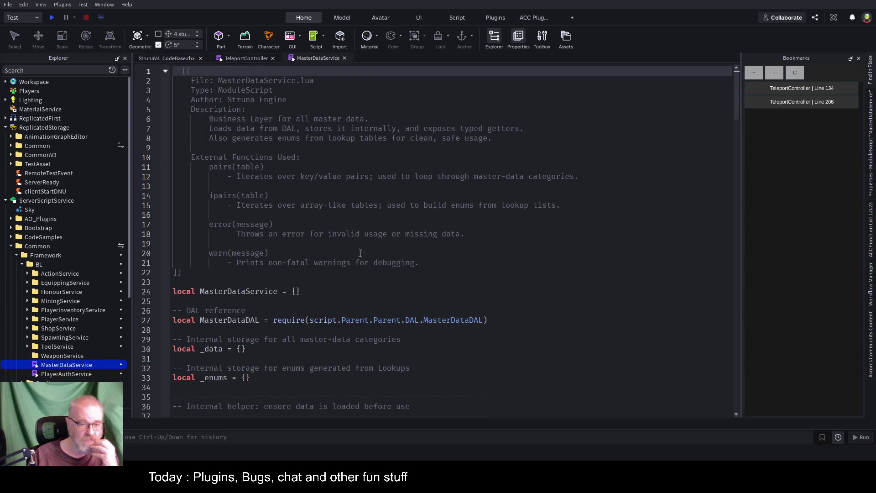
pyautogui.scroll(-4, 377, 221)
pyautogui.scroll(-4, 456, 223)
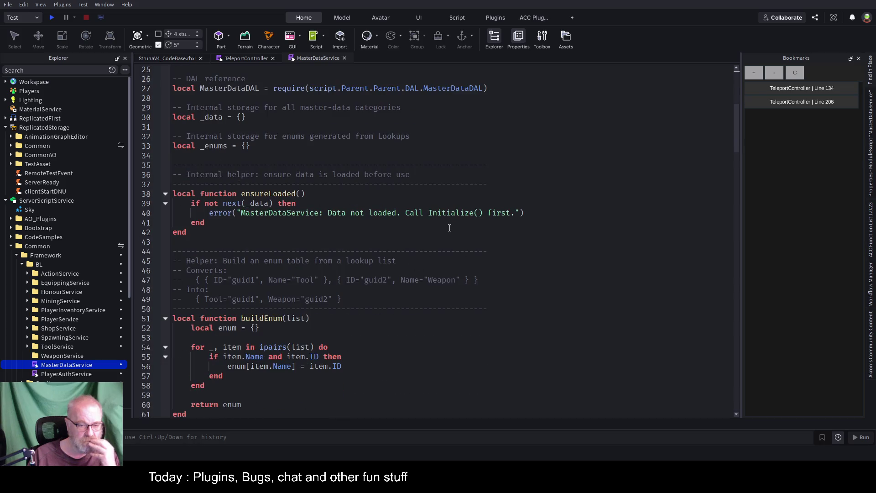
pyautogui.scroll(-4, 427, 230)
pyautogui.scroll(-5, 427, 230)
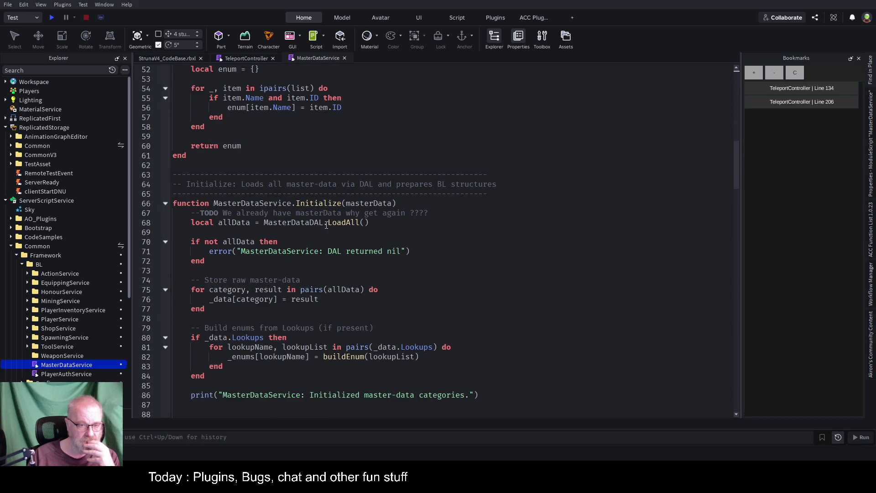
pyautogui.scroll(-7, 402, 274)
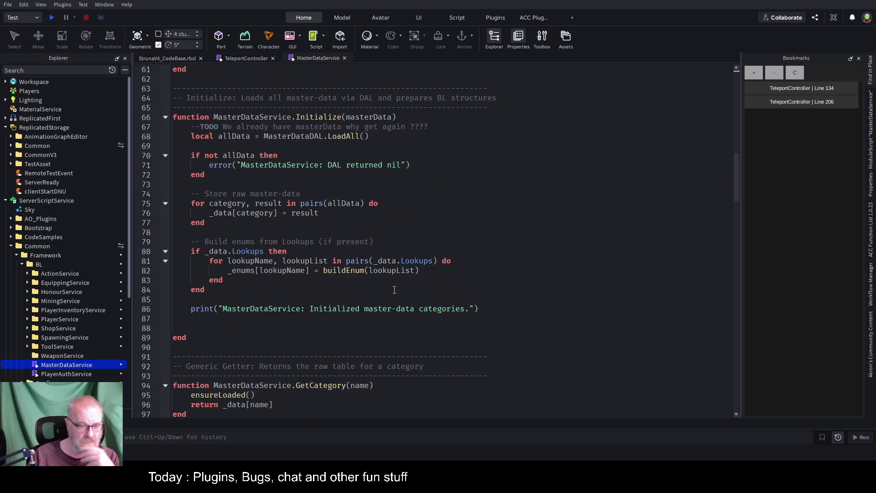
pyautogui.scroll(-4, 394, 288)
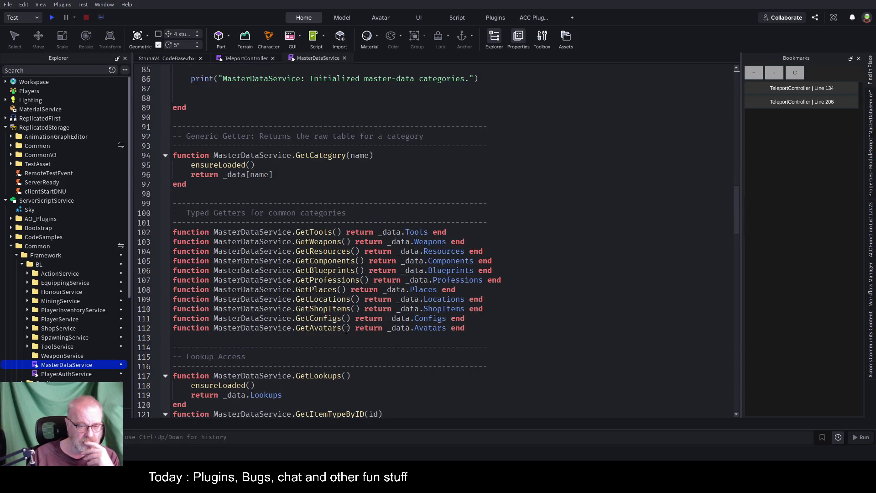
pyautogui.doubleClick(328, 250)
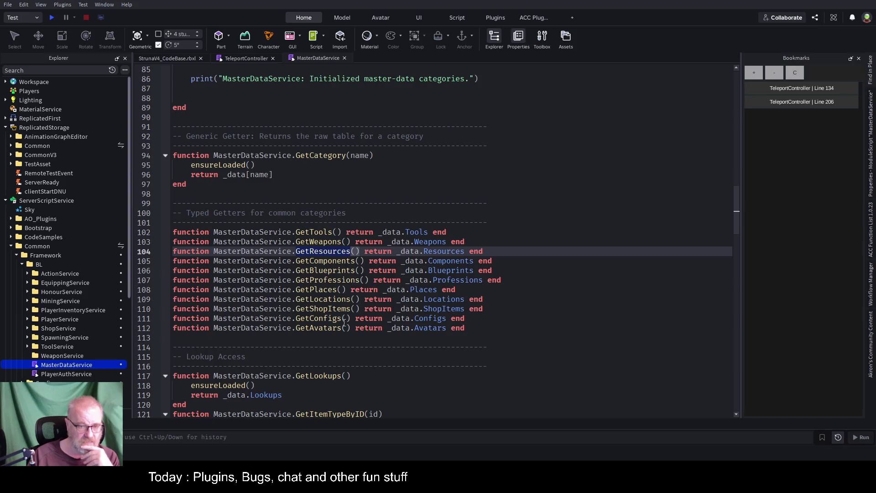
pyautogui.scroll(-9, 340, 342)
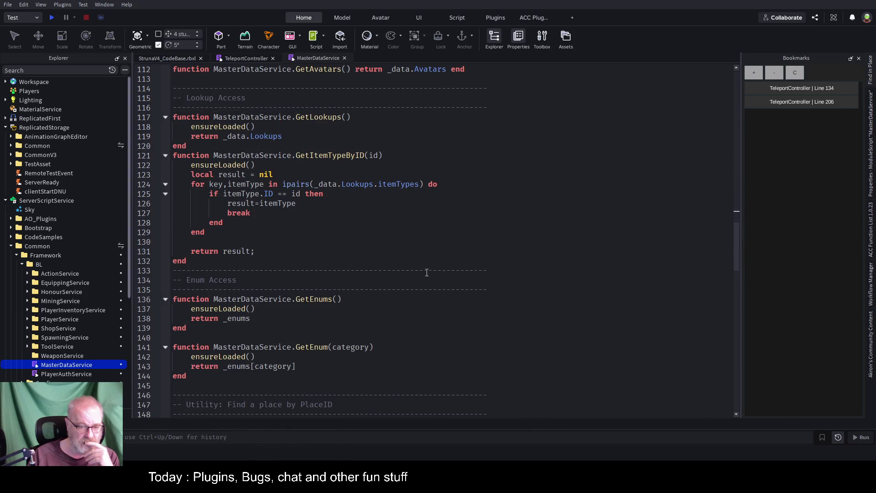
pyautogui.scroll(5, 427, 273)
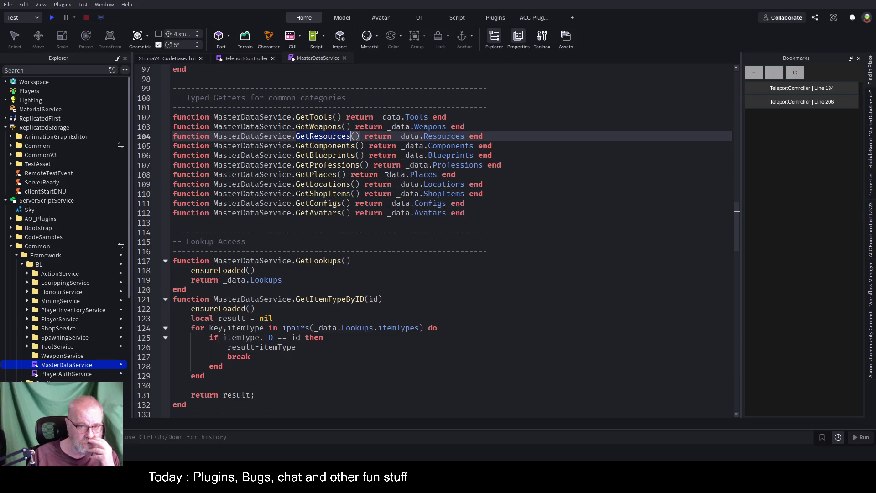
pyautogui.moveTo(383, 176); pyautogui.dragTo(439, 177)
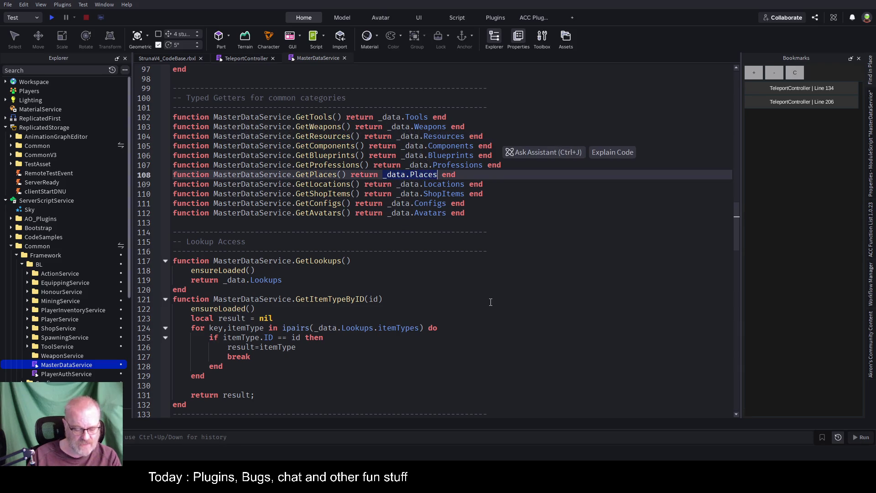
pyautogui.scroll(-12, 376, 299)
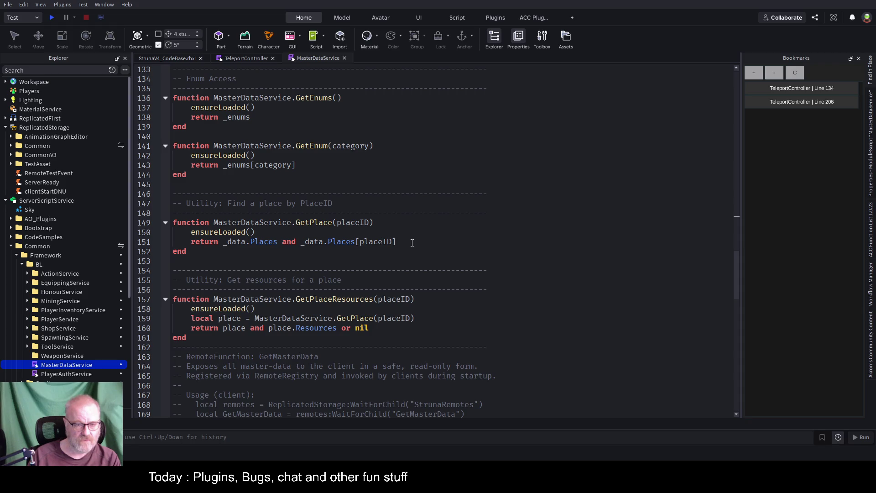
pyautogui.click(297, 309)
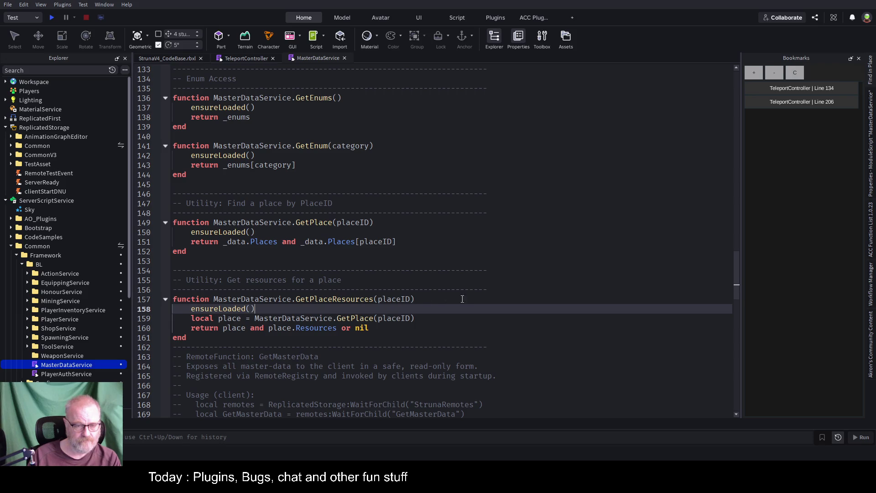
pyautogui.scroll(-4, 401, 286)
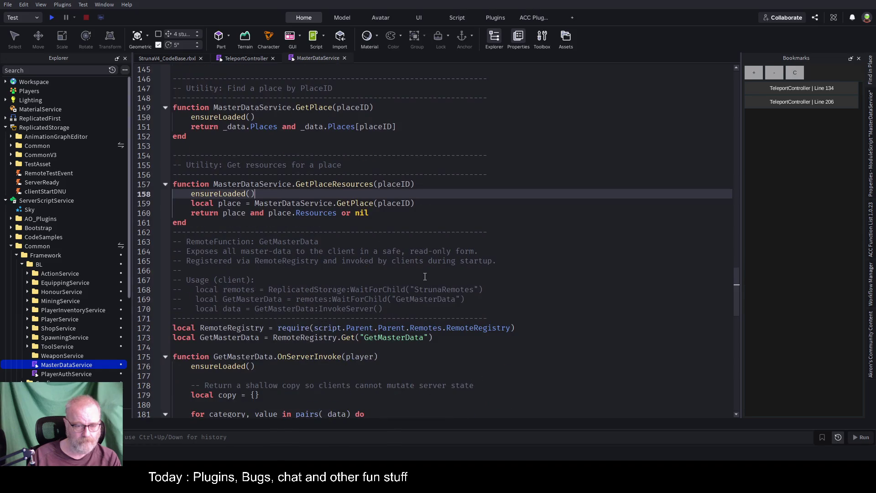
# Step: Review MasterDataService down to GetPlaceResources, then collapse the BL folder to reveal DAL
pyautogui.scroll(-2, 414, 280)
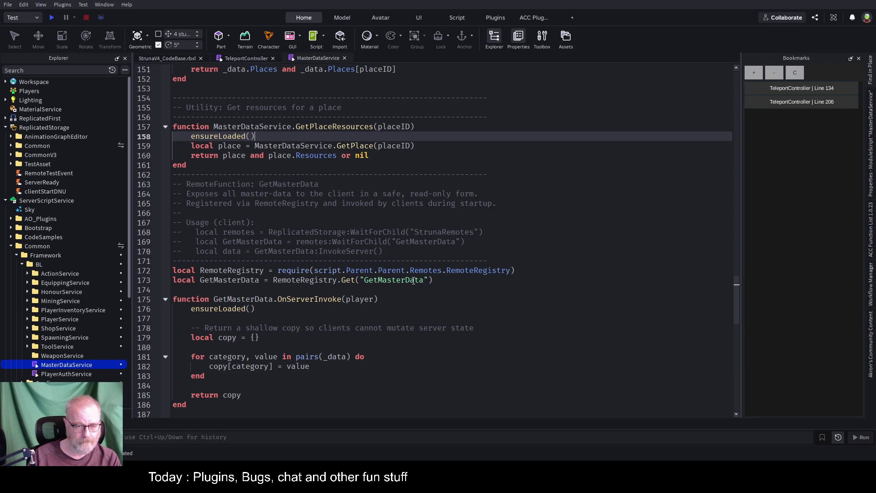
pyautogui.scroll(-5, 414, 279)
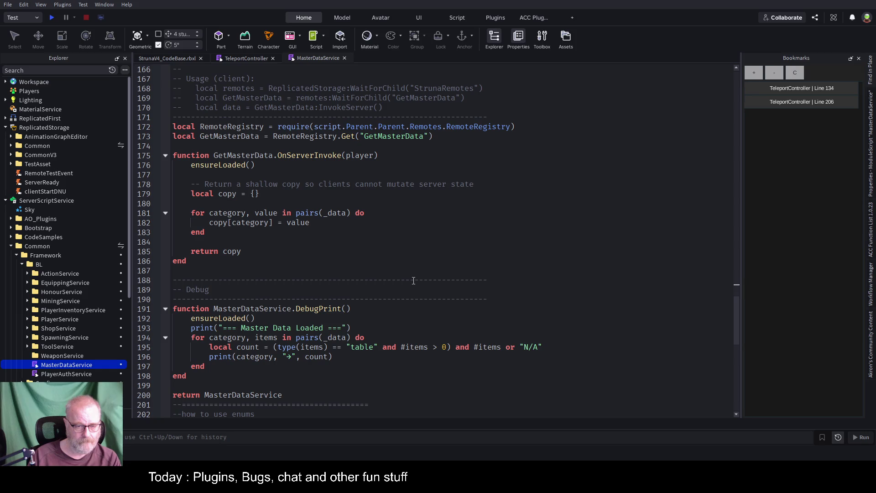
pyautogui.scroll(-2, 413, 280)
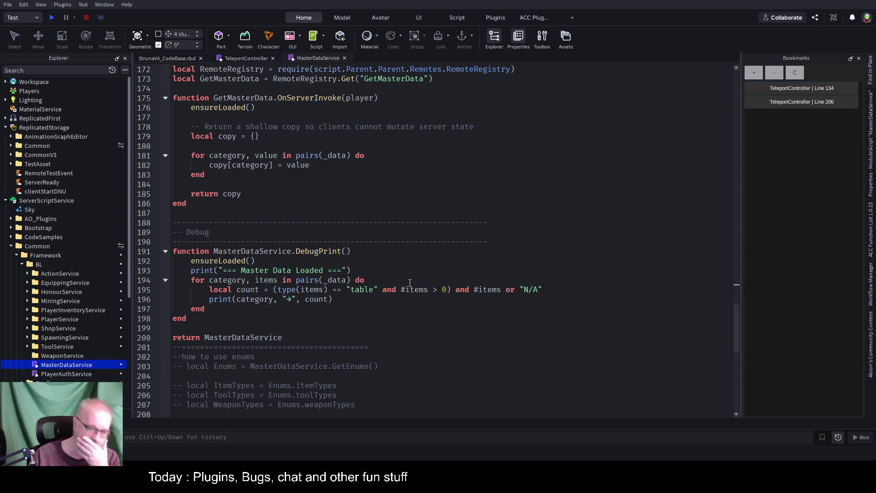
pyautogui.scroll(-5, 414, 280)
pyautogui.scroll(6, 380, 290)
pyautogui.scroll(5, 381, 291)
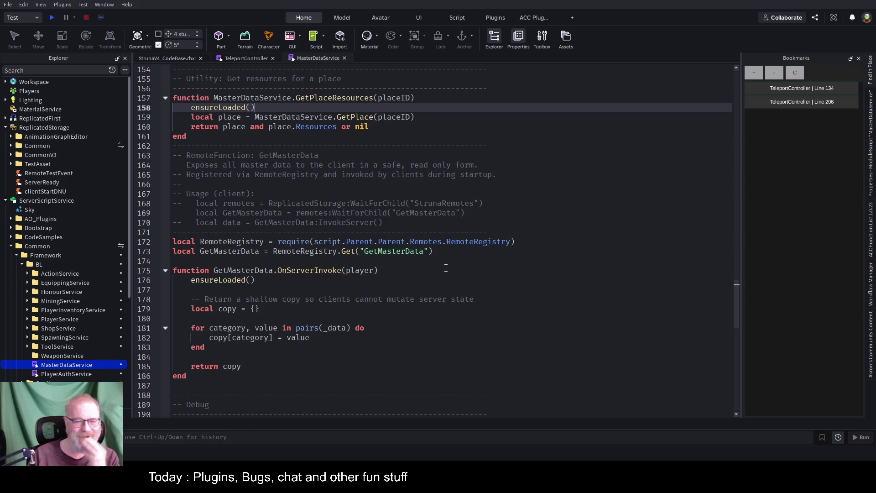
pyautogui.scroll(5, 401, 282)
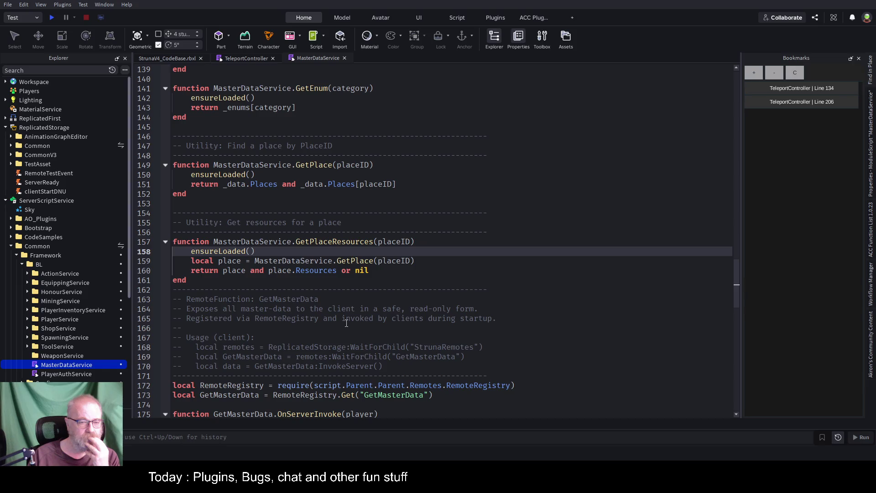
pyautogui.click(310, 286)
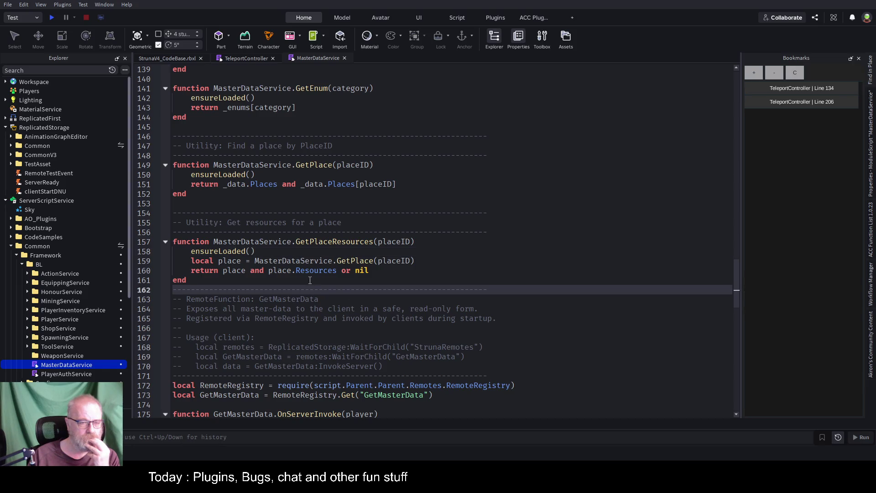
pyautogui.scroll(3, 310, 284)
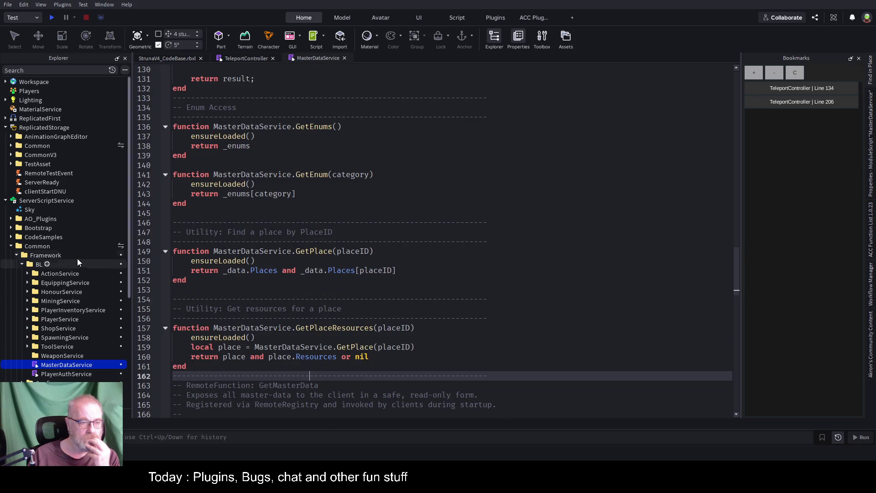
pyautogui.click(22, 265)
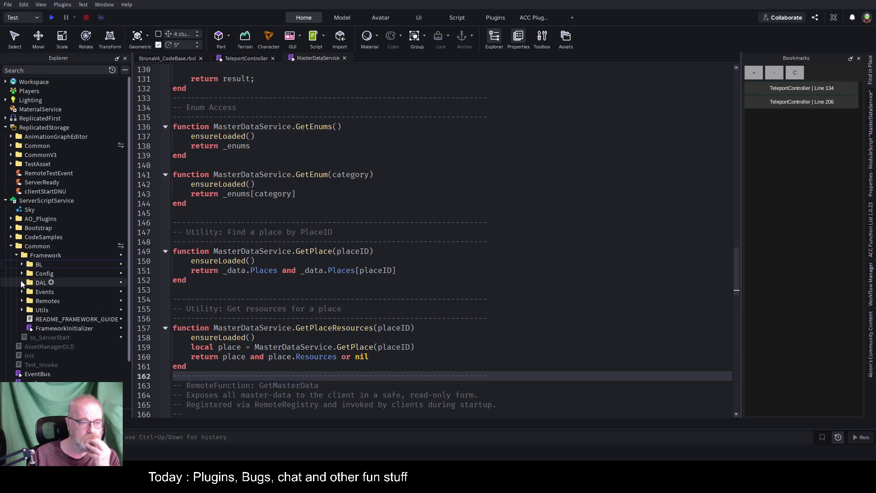
pyautogui.click(22, 283)
pyautogui.doubleClick(66, 299)
pyautogui.scroll(-9, 390, 208)
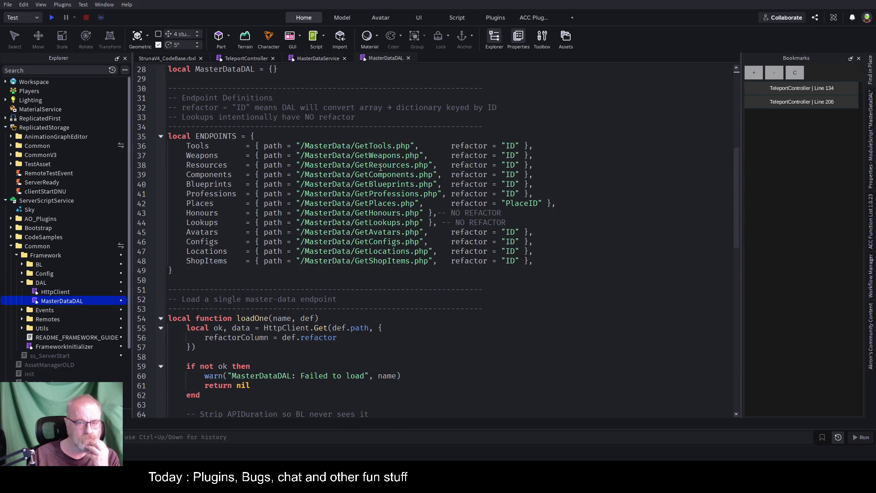
pyautogui.doubleClick(522, 203)
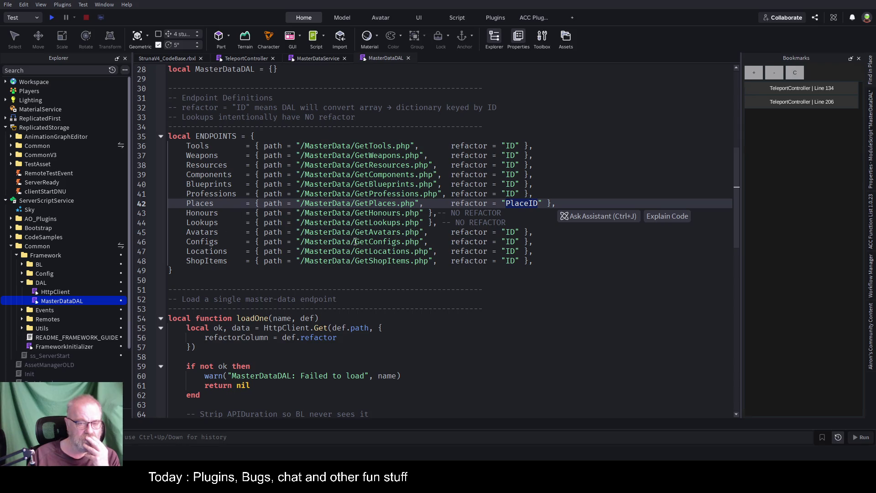
pyautogui.scroll(-9, 355, 241)
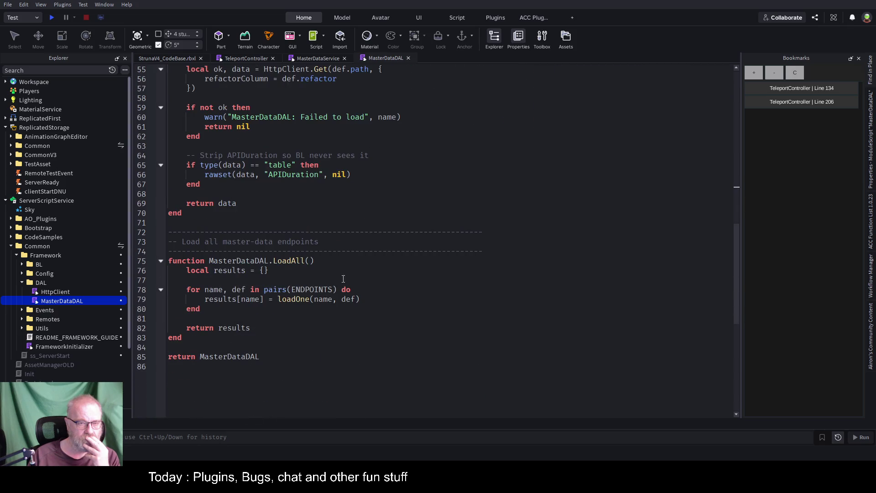
pyautogui.scroll(3, 340, 280)
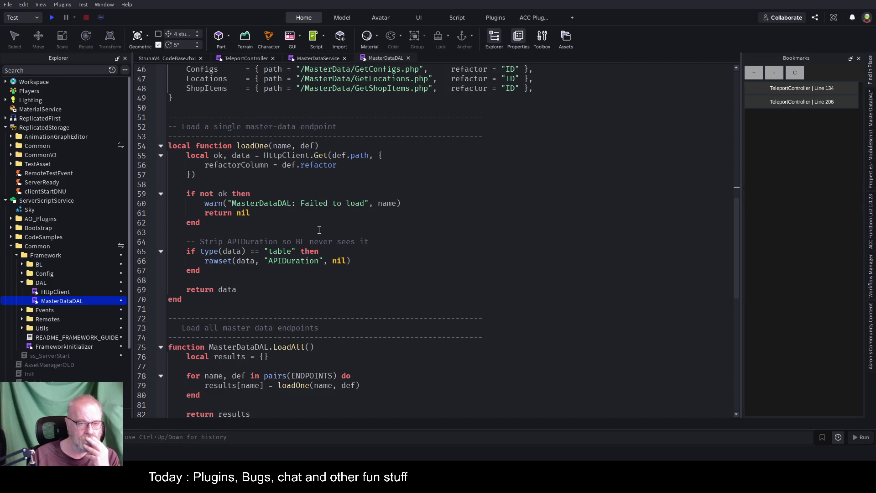
pyautogui.scroll(-3, 319, 272)
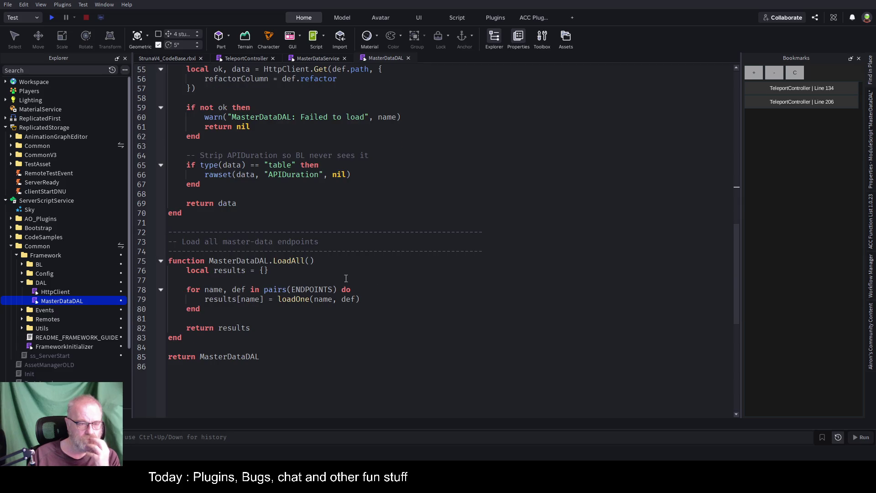
pyautogui.scroll(5, 344, 279)
pyautogui.scroll(5, 346, 279)
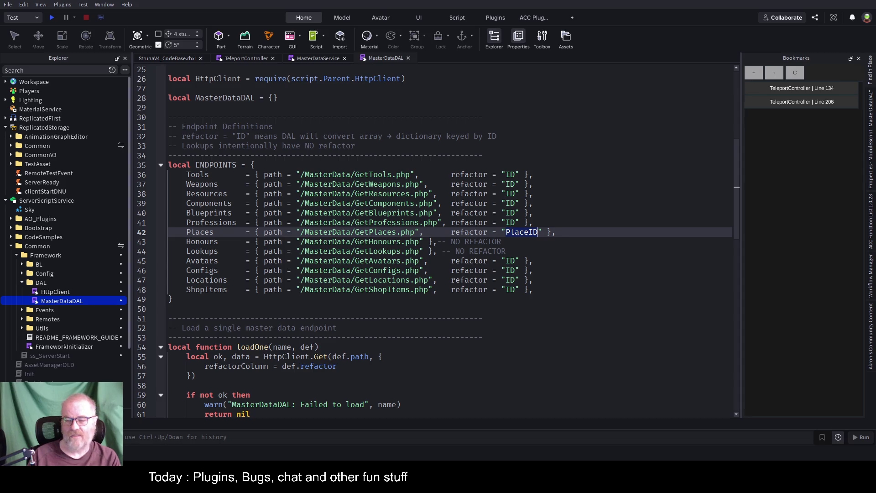
pyautogui.click(424, 303)
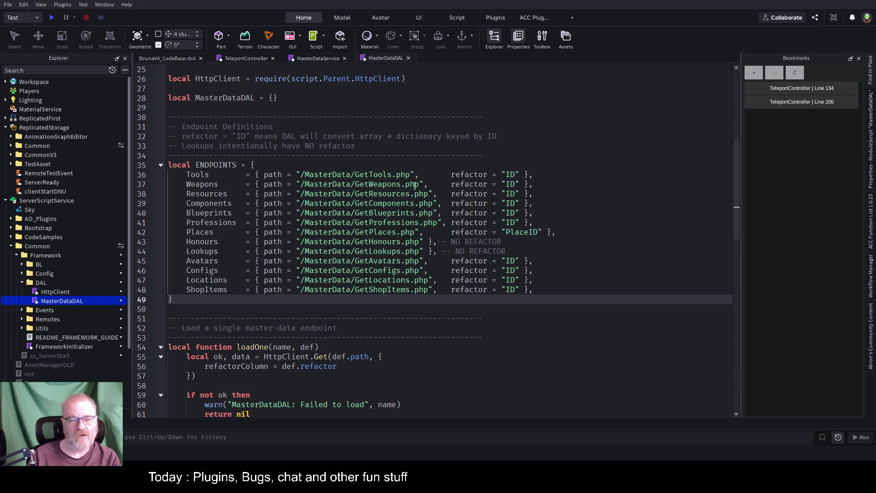
pyautogui.click(394, 234)
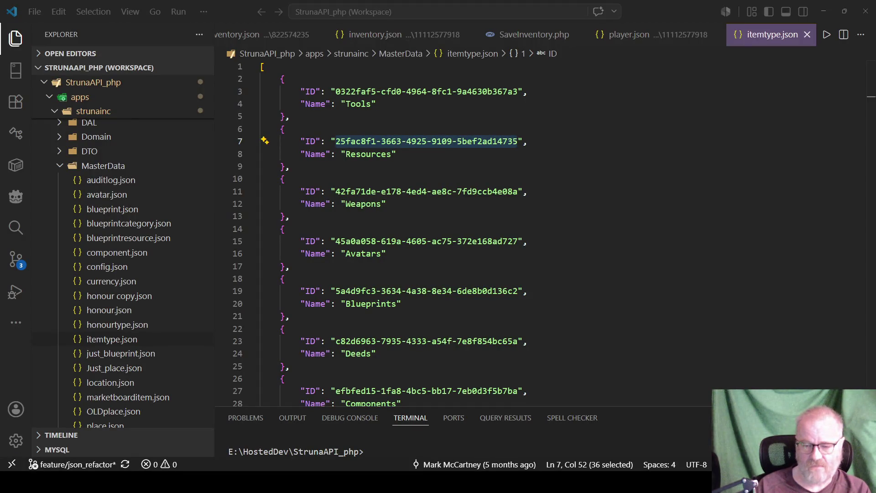
# Step: Close all open files and open place.json as a permanent tab
pyautogui.click(285, 279)
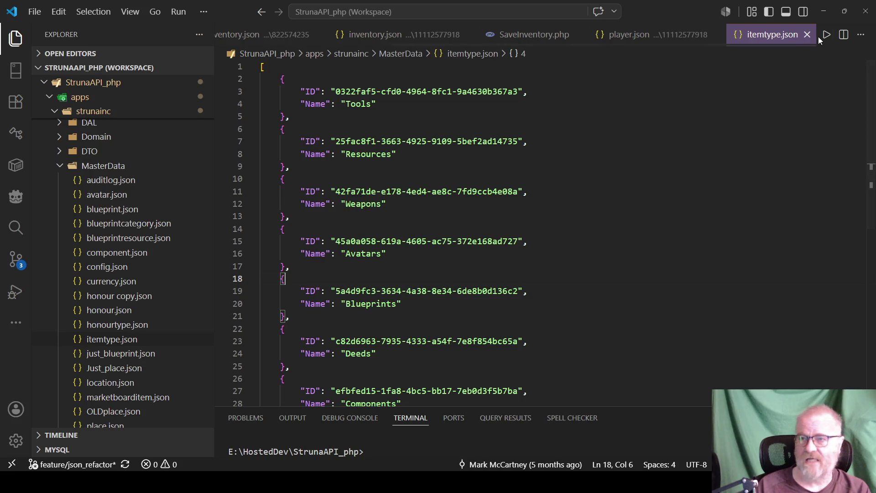
pyautogui.rightClick(793, 38)
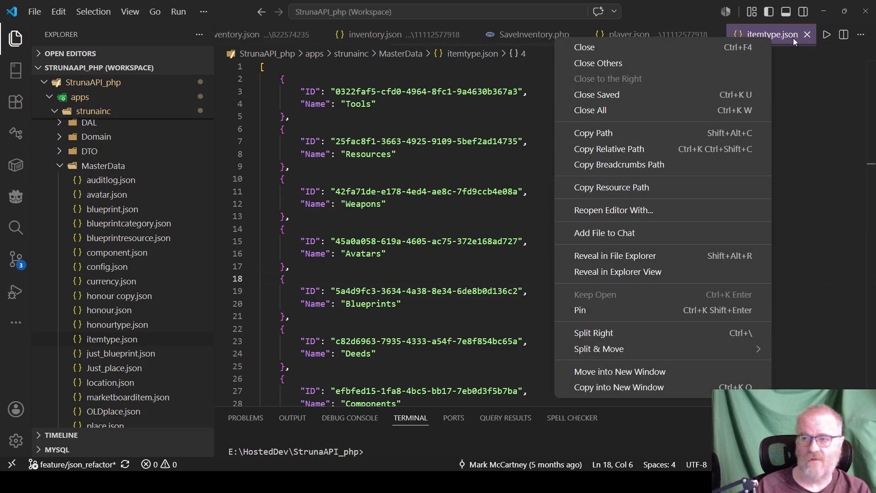
pyautogui.click(628, 113)
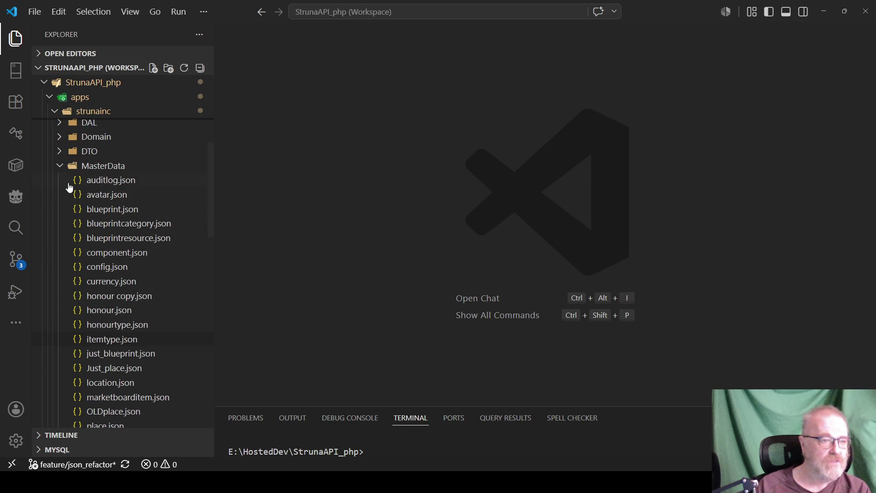
pyautogui.scroll(-4, 95, 195)
pyautogui.click(99, 335)
pyautogui.doubleClick(99, 335)
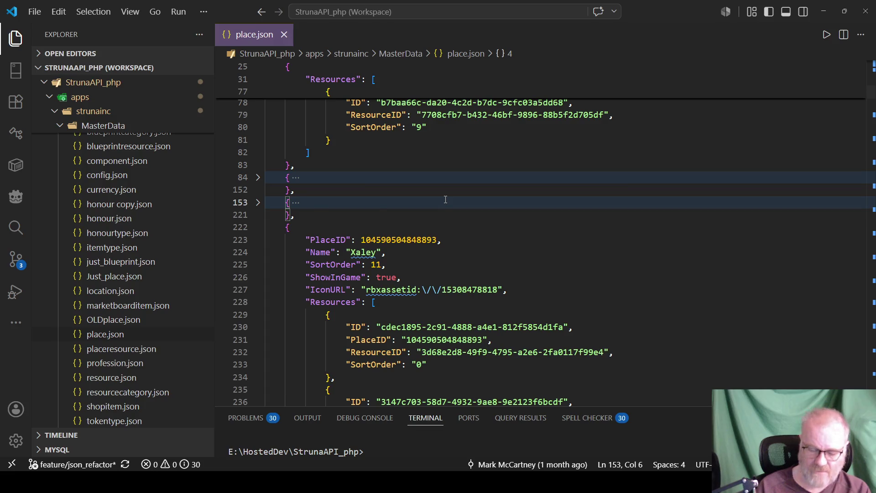
# Step: Inspect the Resources of Avatar Creation, Space Station II and Central Province in place.json
pyautogui.hotkey('ctrl', 'Home')
pyautogui.moveTo(301, 91)
pyautogui.mouseDown()
pyautogui.moveTo(341, 92)
pyautogui.moveTo(511, 141)
pyautogui.moveTo(416, 163)
pyautogui.mouseUp()
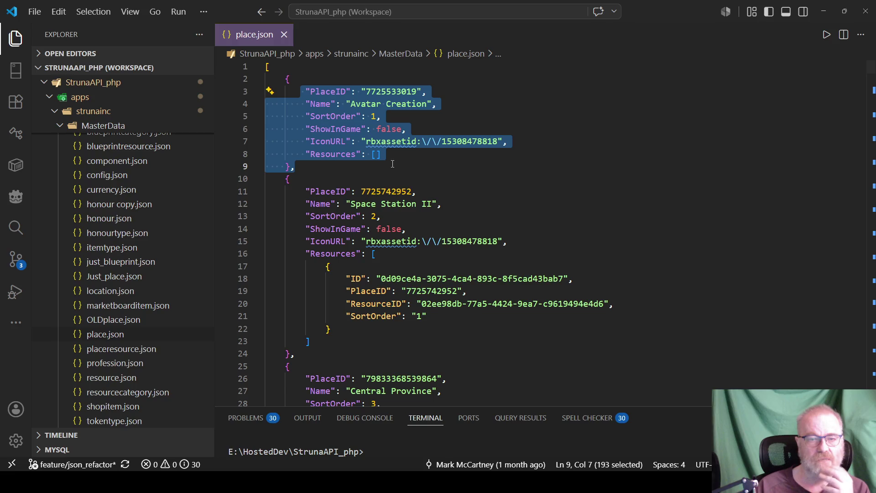
pyautogui.click(420, 156)
pyautogui.hotkey('shift', 'Left')
pyautogui.hotkey('shift', 'Left')
pyautogui.hotkey('shift', 'Left')
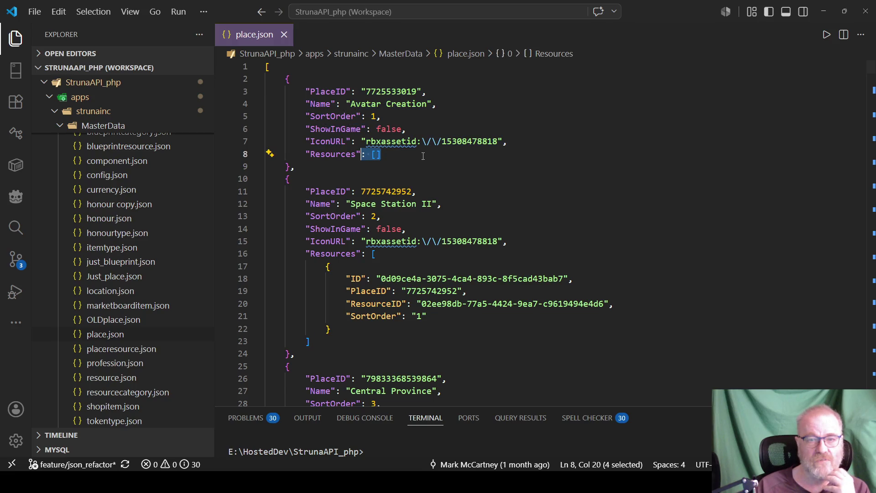
pyautogui.scroll(-1, 317, 146)
pyautogui.moveTo(379, 210); pyautogui.dragTo(452, 264)
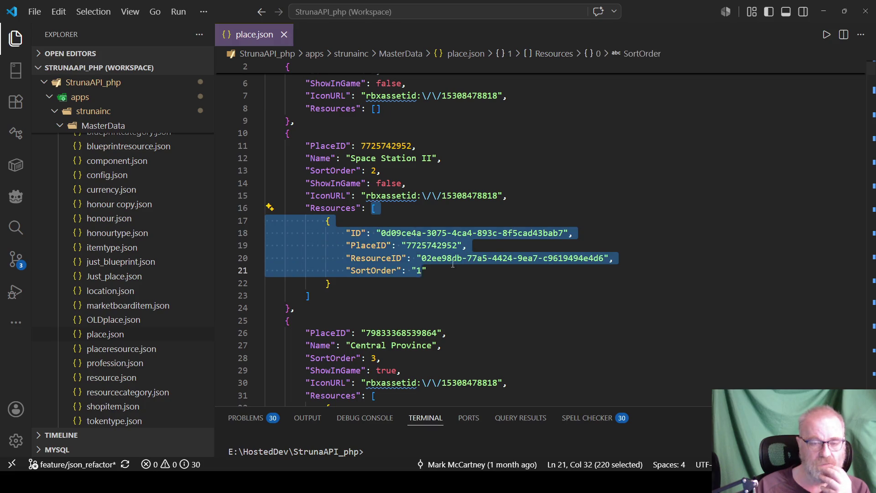
pyautogui.scroll(-6, 453, 263)
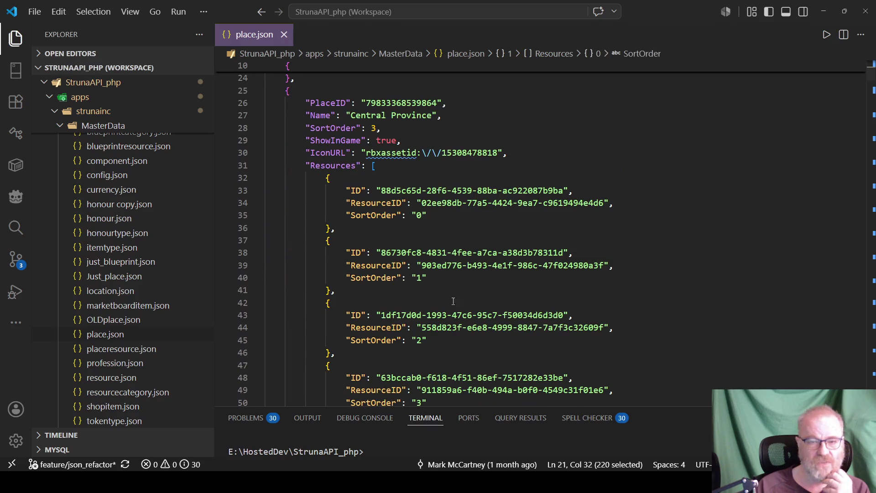
pyautogui.moveTo(345, 202); pyautogui.dragTo(719, 207)
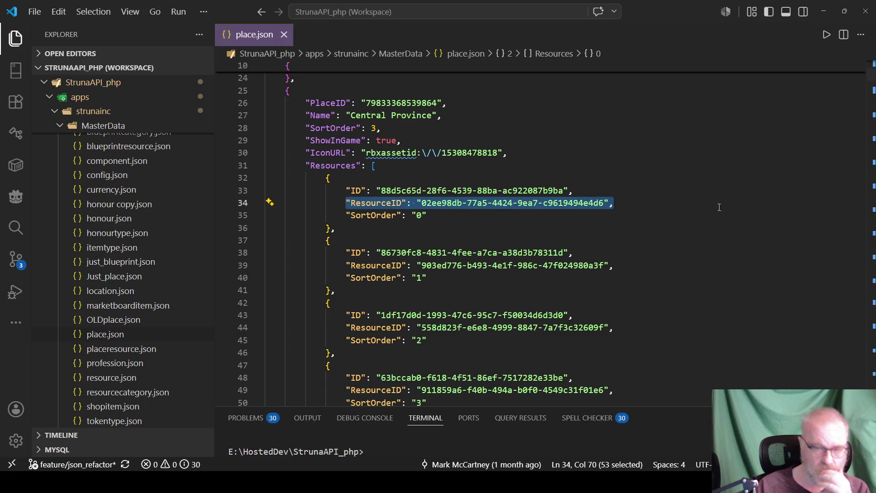
pyautogui.click(451, 219)
pyautogui.press('Up')
pyautogui.press('End')
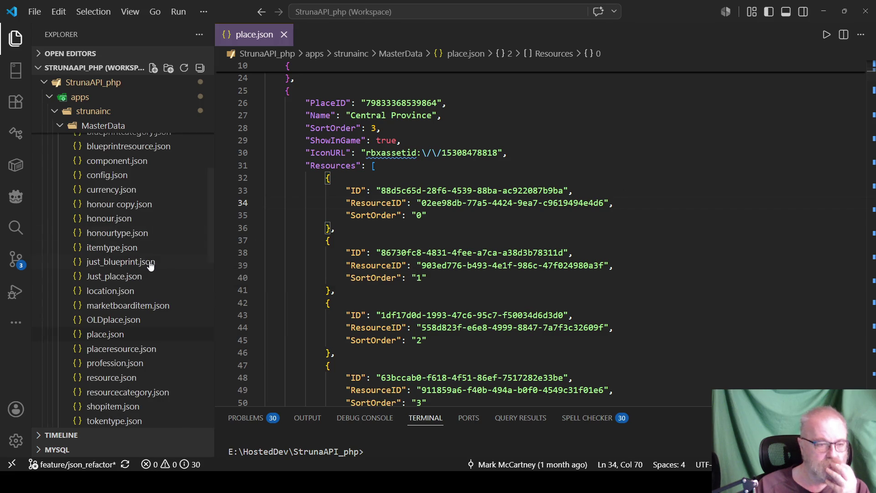
# Step: Open resource.json and search it for Central Province's first ResourceID GUID, which is Iron
pyautogui.doubleClick(111, 378)
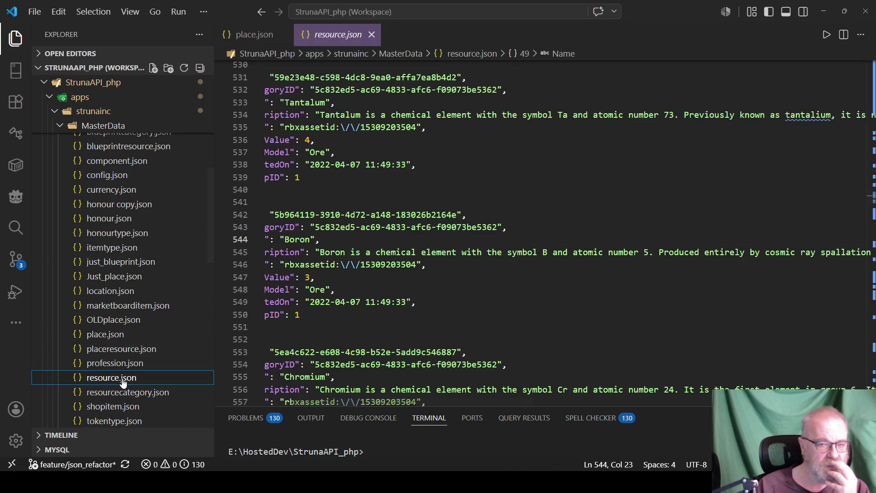
pyautogui.click(460, 169)
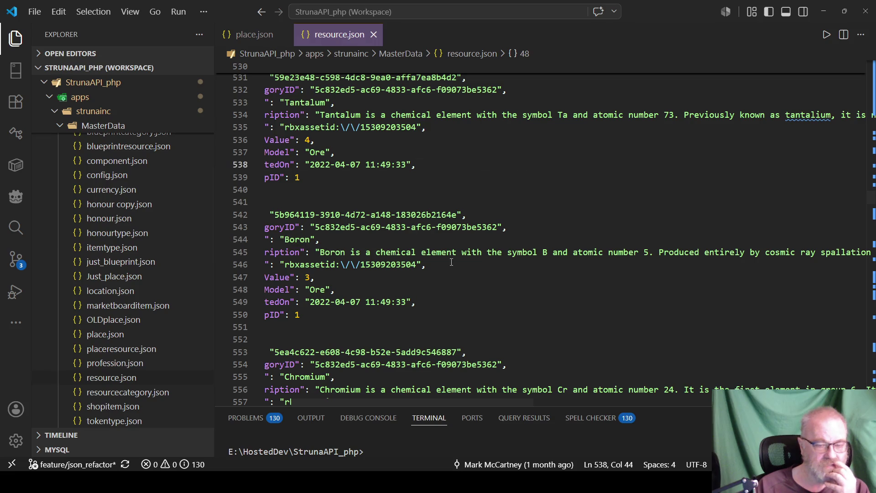
pyautogui.press('Home')
pyautogui.press('Home')
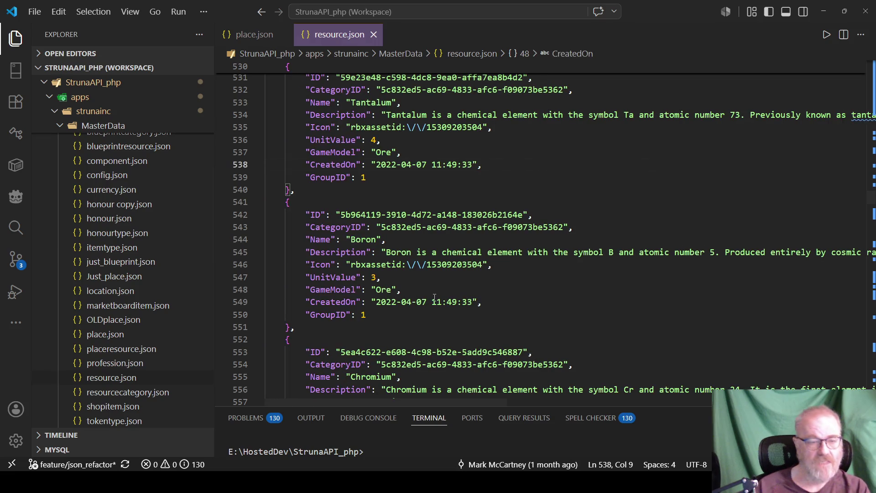
pyautogui.hotkey('ctrl', 'Tab')
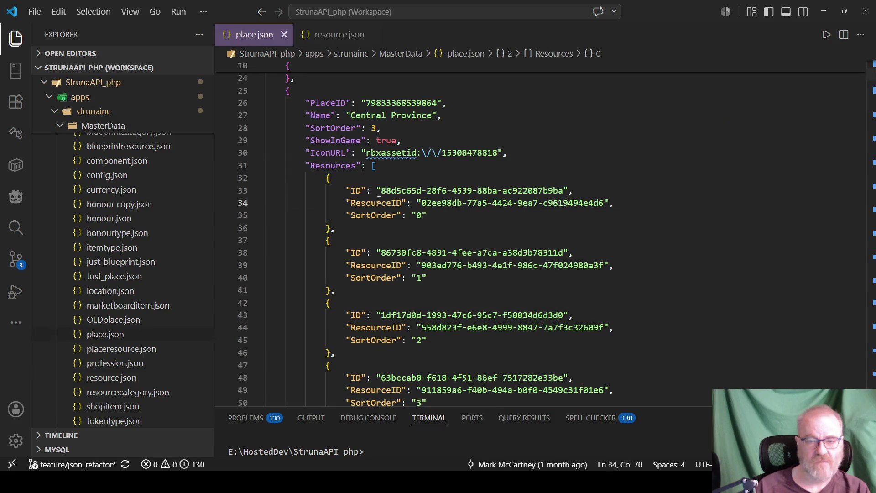
pyautogui.moveTo(423, 202); pyautogui.dragTo(605, 202)
pyautogui.hotkey('ctrl', 'c')
pyautogui.hotkey('ctrl', 'Tab')
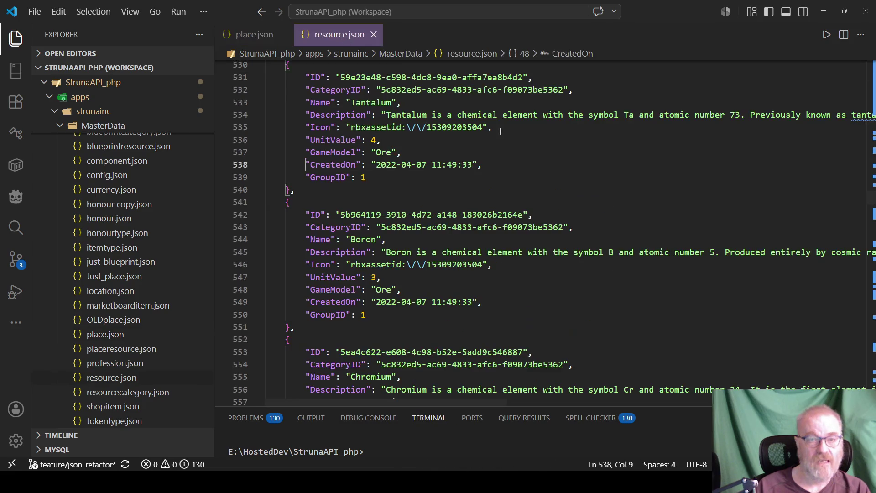
pyautogui.hotkey('ctrl', 'f')
pyautogui.hotkey('ctrl', 'v')
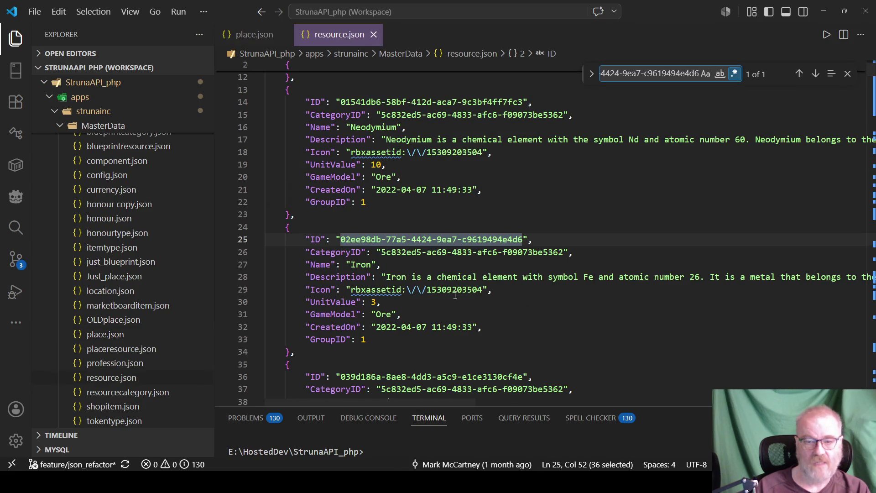
pyautogui.doubleClick(367, 263)
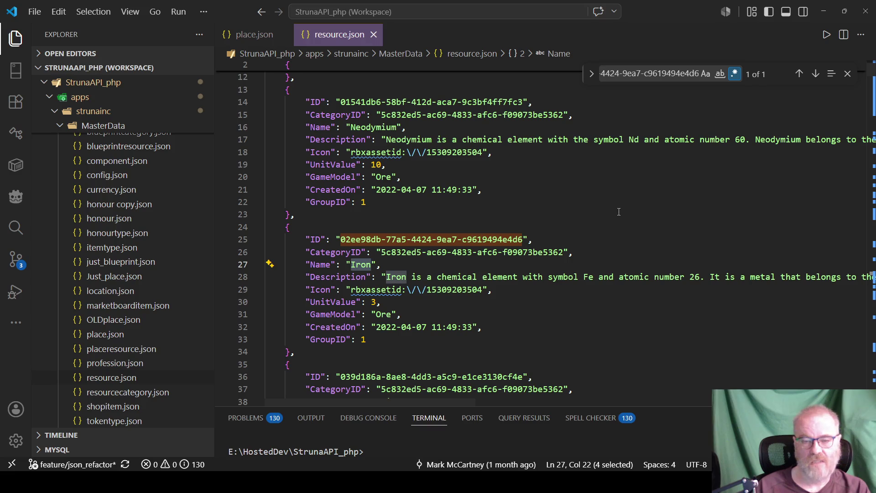
pyautogui.hotkey('ctrl', 'Tab')
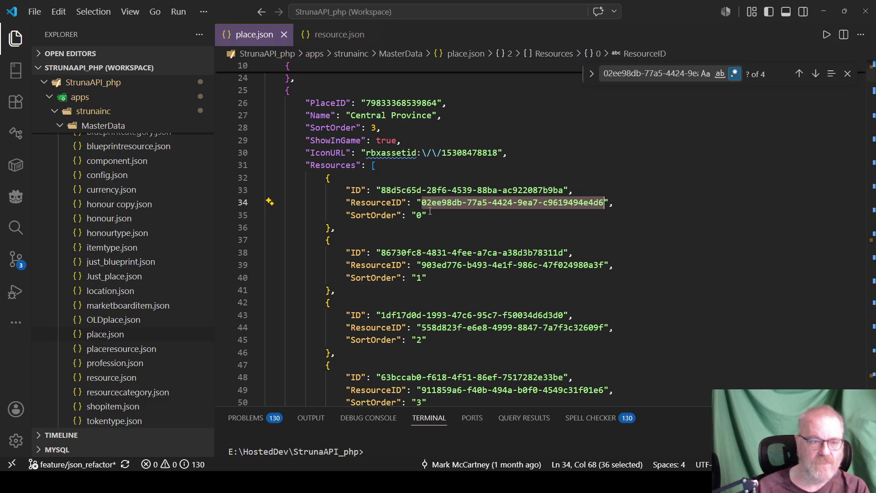
pyautogui.scroll(-3, 159, 269)
pyautogui.scroll(-6, 159, 269)
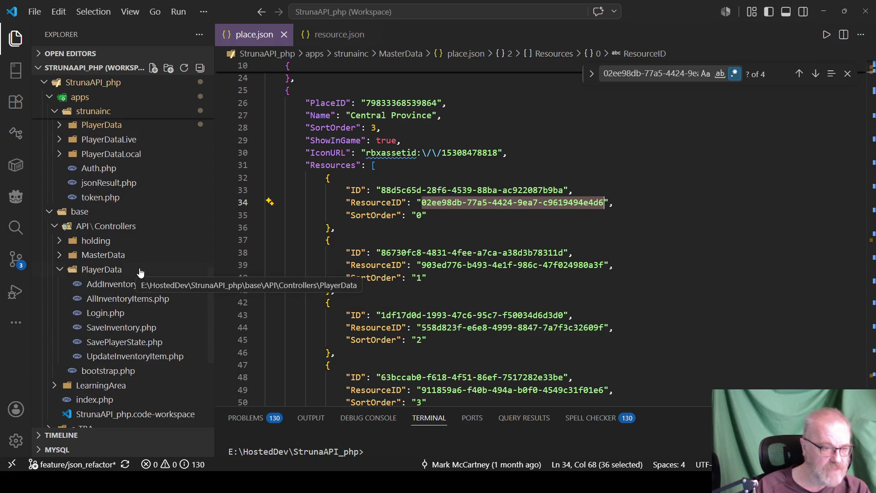
# Step: Open GetPlaces.php from the controllers' MasterData folder
pyautogui.click(60, 257)
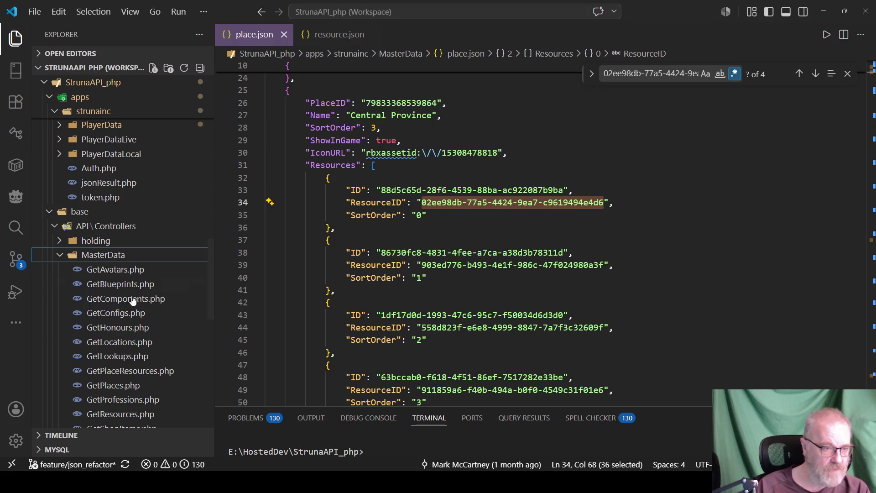
pyautogui.scroll(-2, 178, 303)
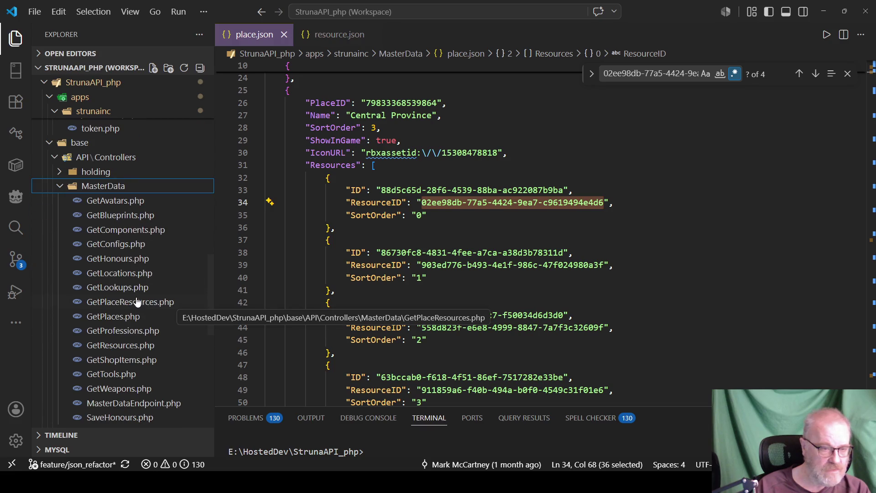
pyautogui.click(115, 316)
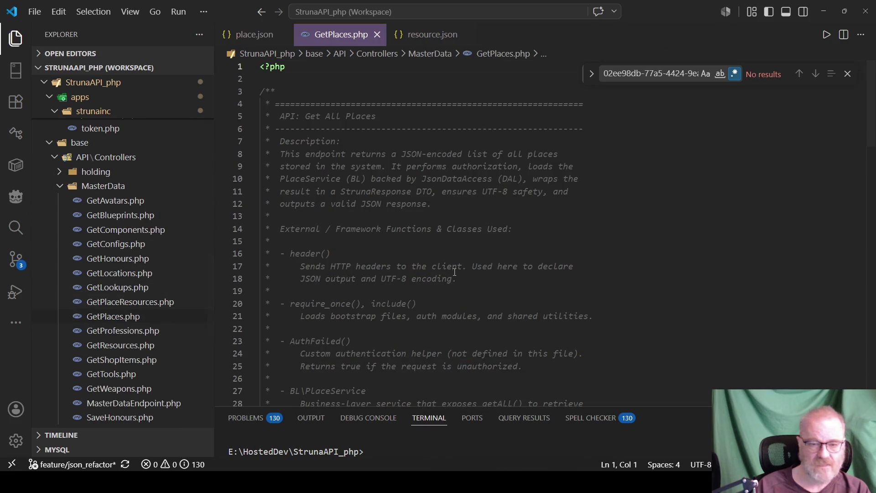
pyautogui.scroll(-10, 444, 271)
pyautogui.scroll(-11, 444, 271)
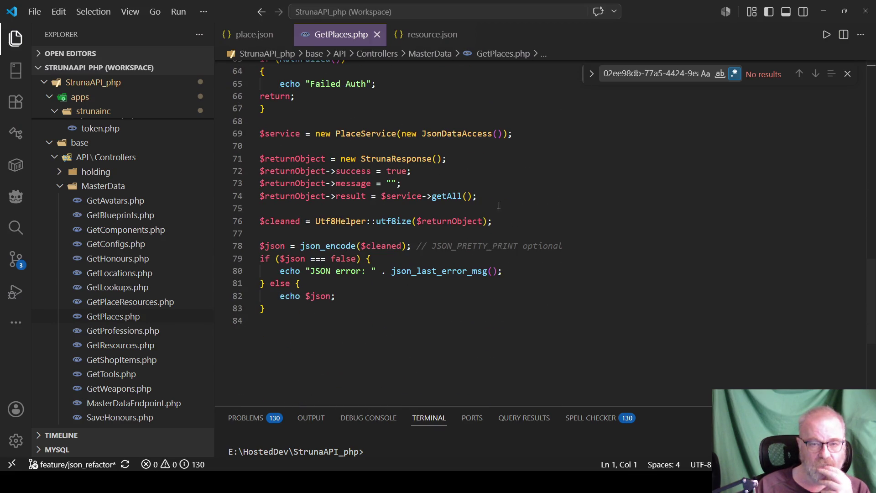
# Step: Check getAll's references, then open its definition in the holding PlaceService.php
pyautogui.rightClick(446, 197)
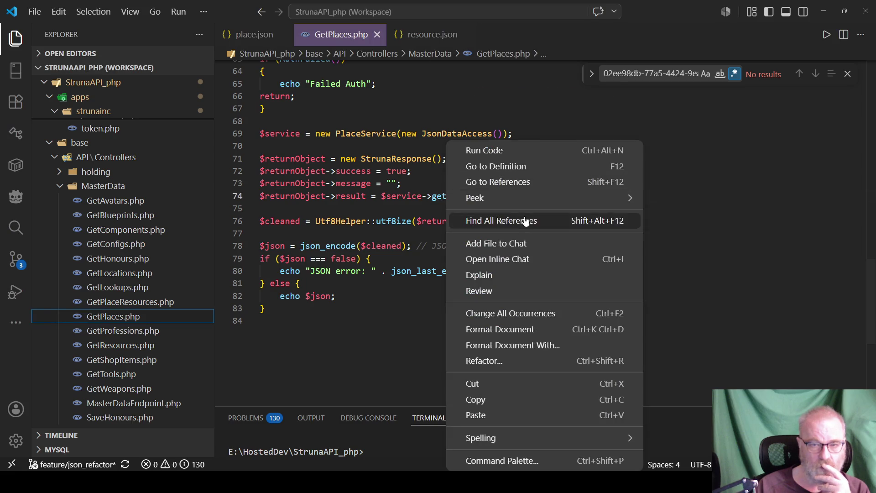
pyautogui.click(537, 182)
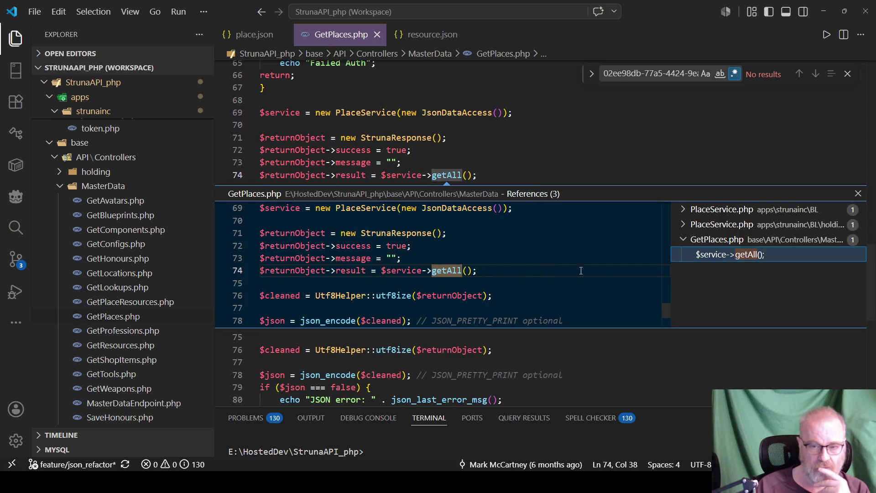
pyautogui.click(858, 194)
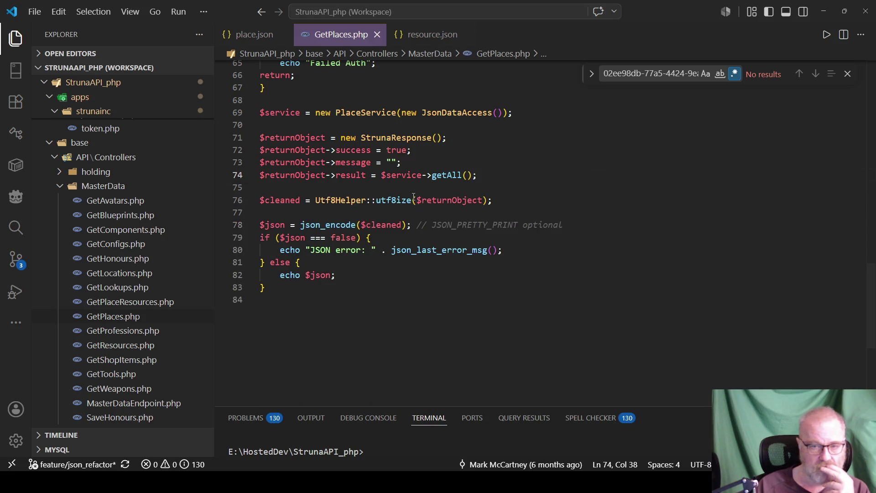
pyautogui.rightClick(450, 174)
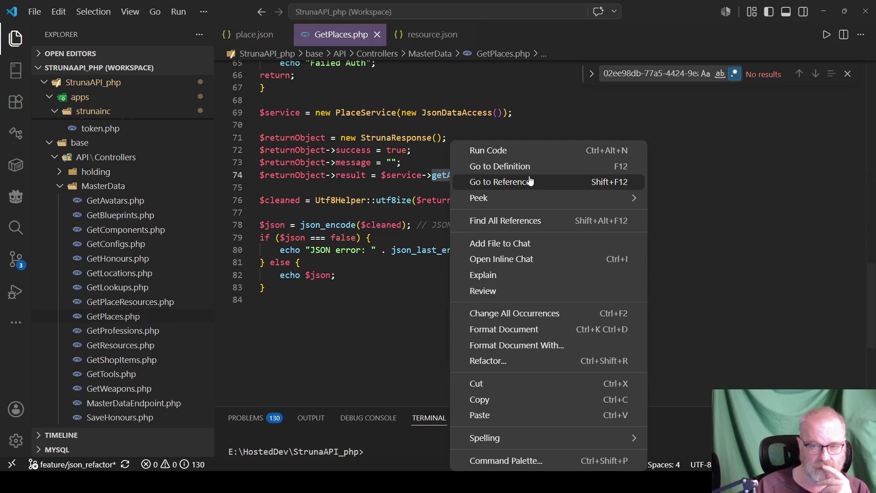
pyautogui.click(544, 167)
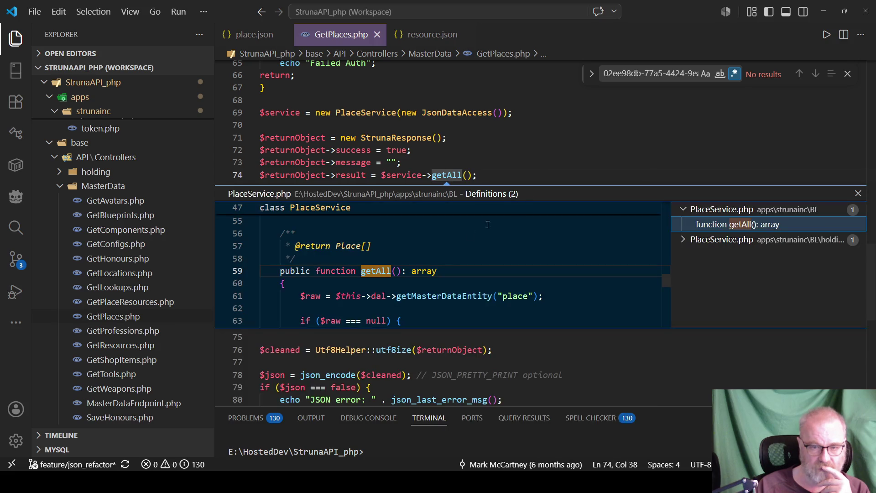
pyautogui.click(683, 242)
pyautogui.doubleClick(714, 255)
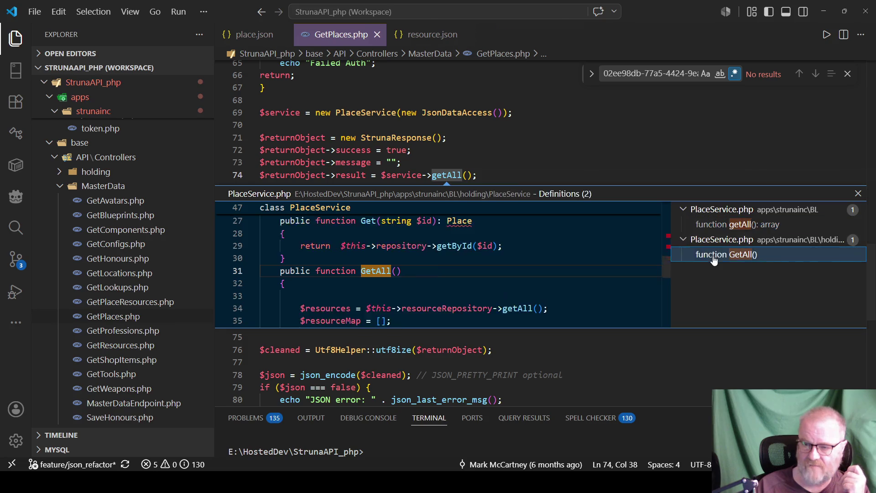
pyautogui.scroll(-3, 461, 232)
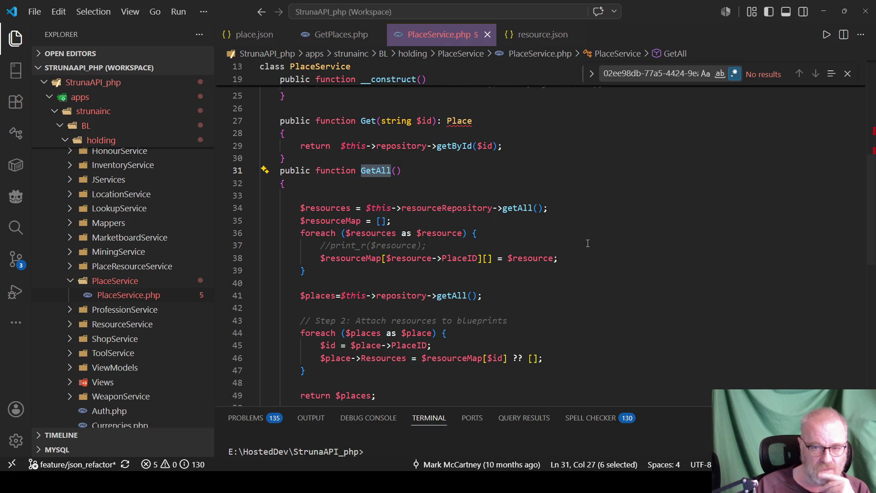
pyautogui.click(600, 235)
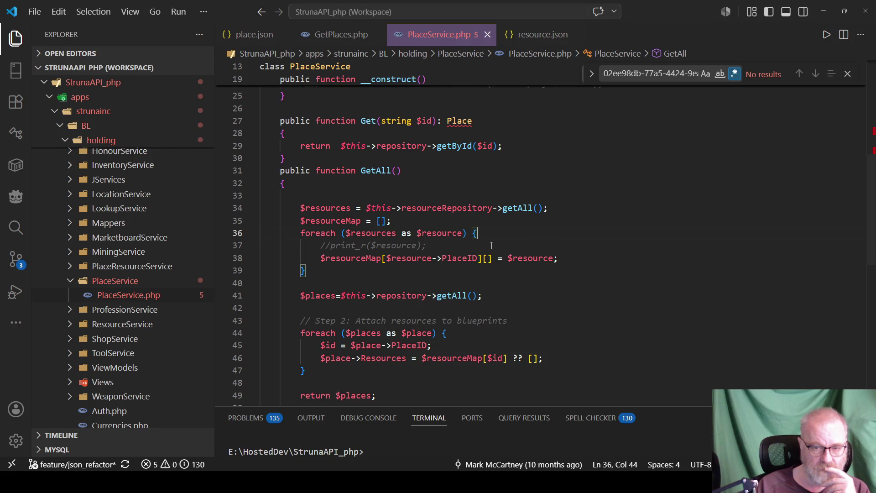
pyautogui.doubleClick(531, 259)
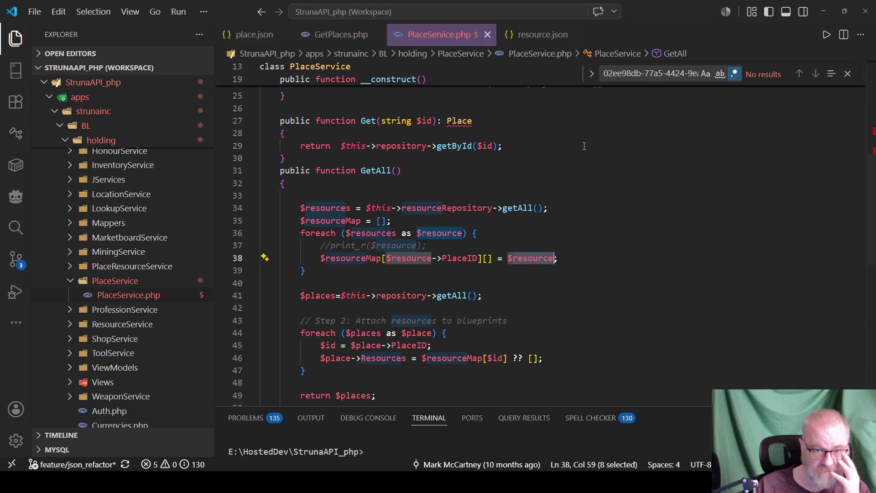
pyautogui.moveTo(379, 173)
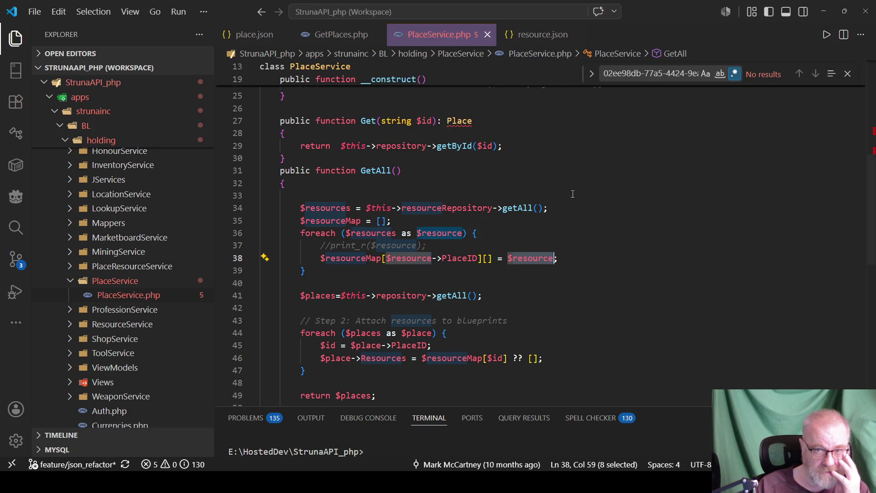
pyautogui.click(614, 197)
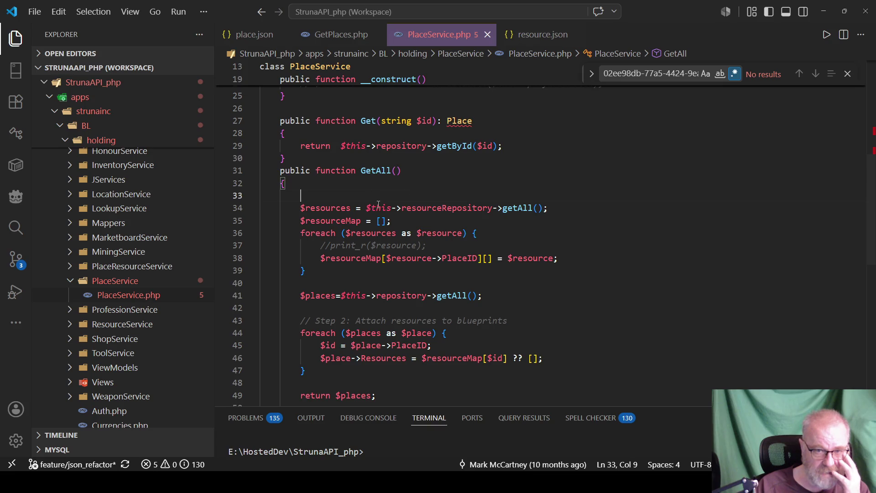
pyautogui.doubleClick(374, 208)
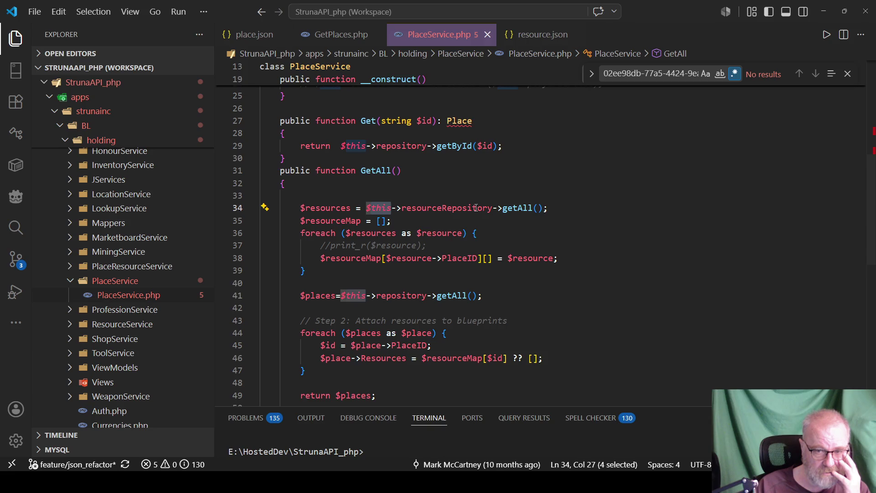
pyautogui.click(374, 195)
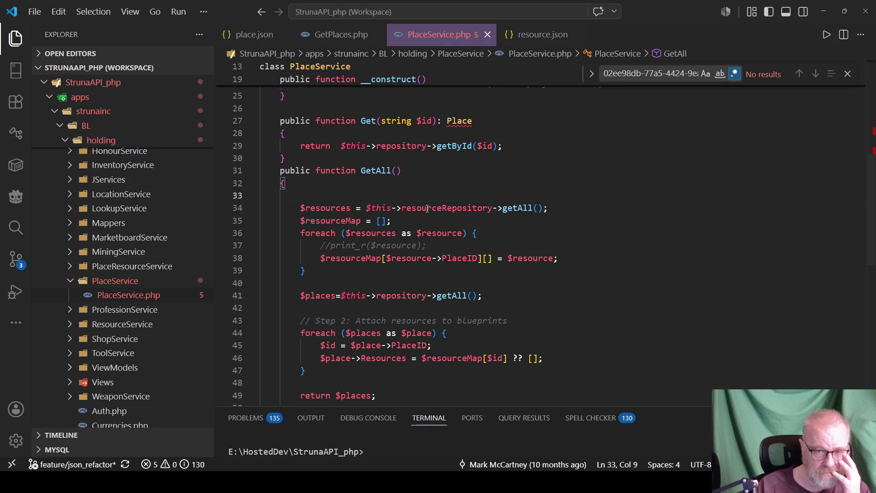
pyautogui.moveTo(426, 208)
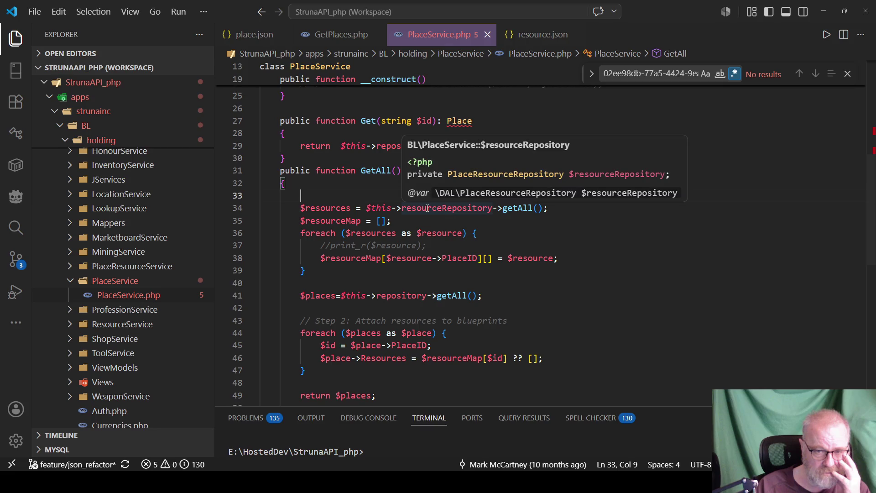
pyautogui.doubleClick(308, 208)
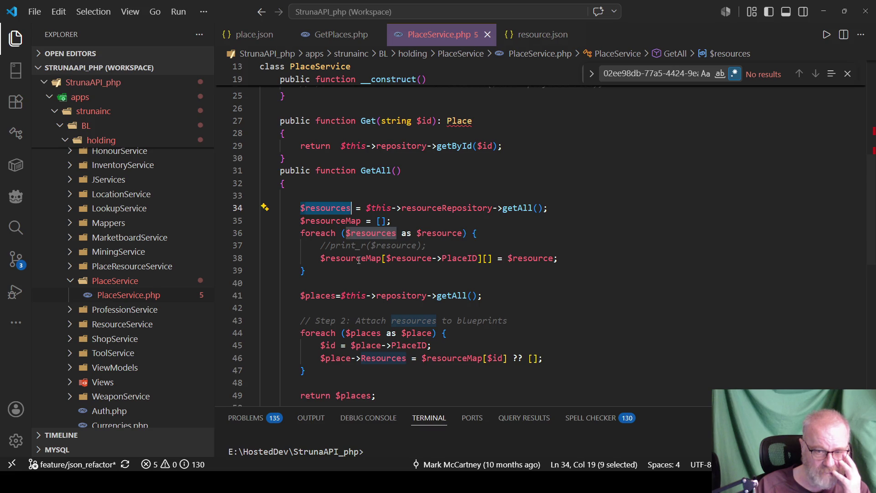
pyautogui.moveTo(359, 260)
pyautogui.moveTo(559, 248)
pyautogui.scroll(-1, 599, 295)
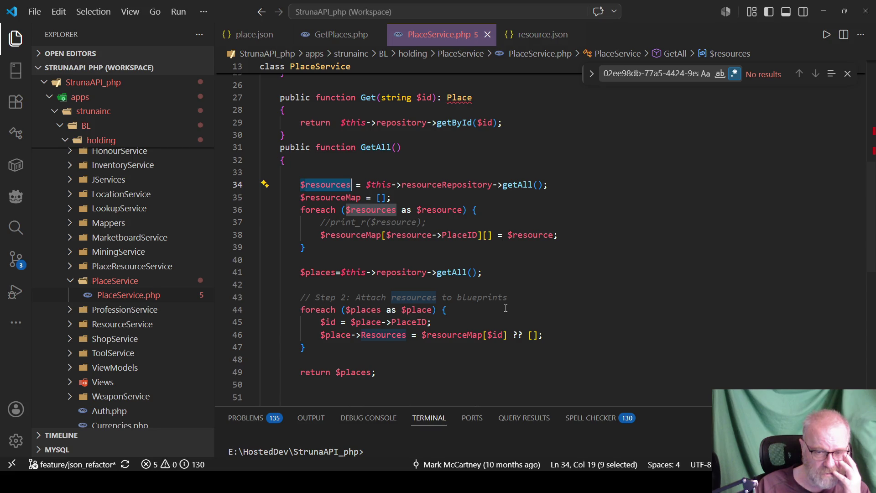
pyautogui.doubleClick(481, 297)
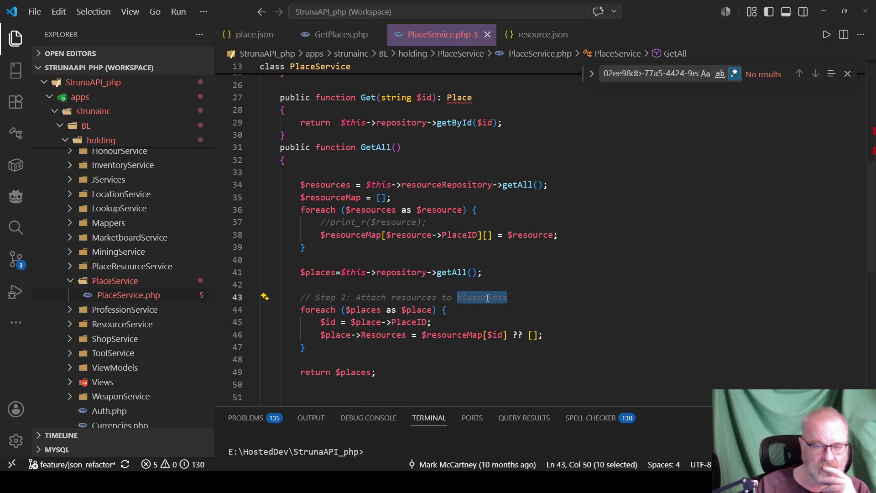
pyautogui.write('places')
# Step: Finish the comment as 'Attach resources to places' and save PlaceService.php
pyautogui.hotkey('ctrl', 's')
pyautogui.click(532, 272)
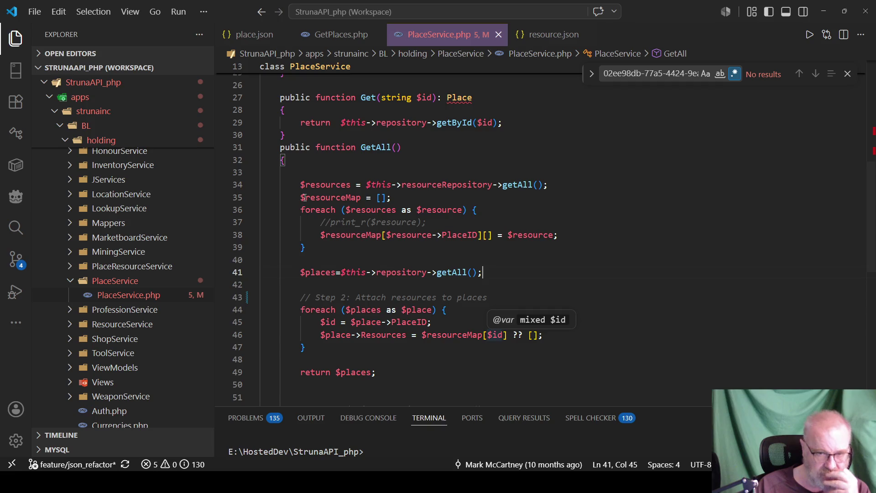
pyautogui.moveTo(299, 210)
pyautogui.mouseDown()
pyautogui.moveTo(327, 211)
pyautogui.moveTo(329, 254)
pyautogui.mouseUp()
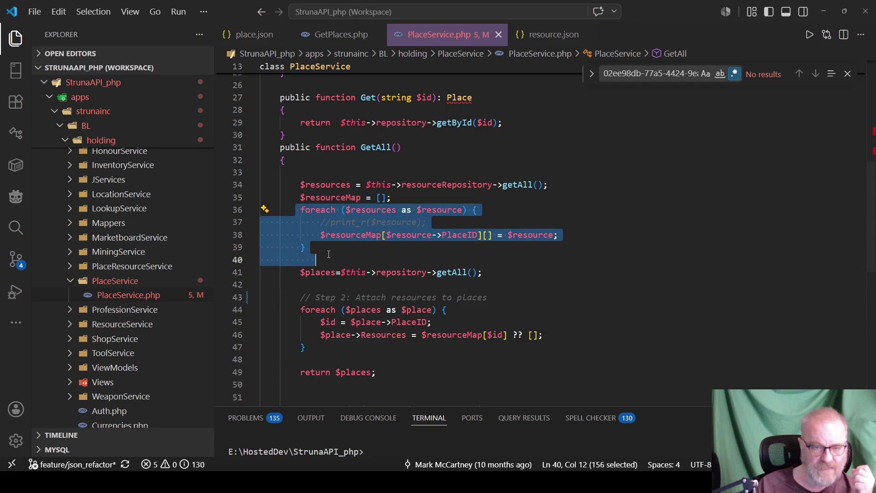
pyautogui.click(609, 315)
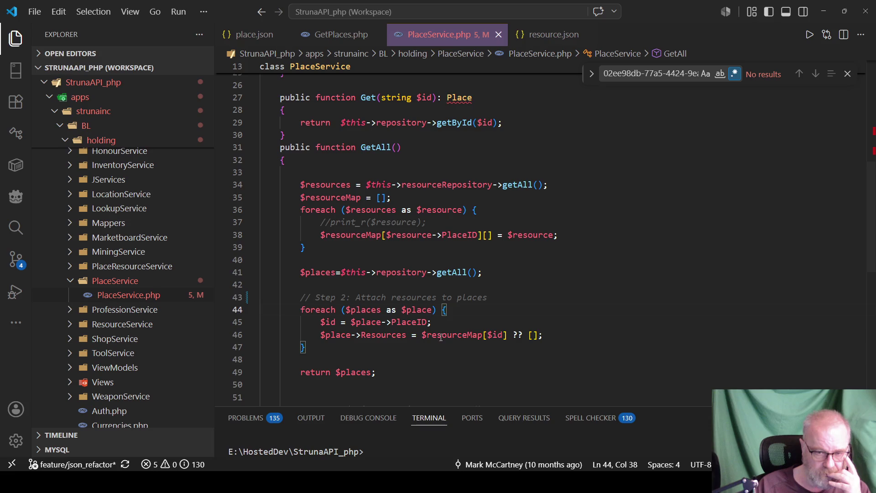
pyautogui.doubleClick(470, 336)
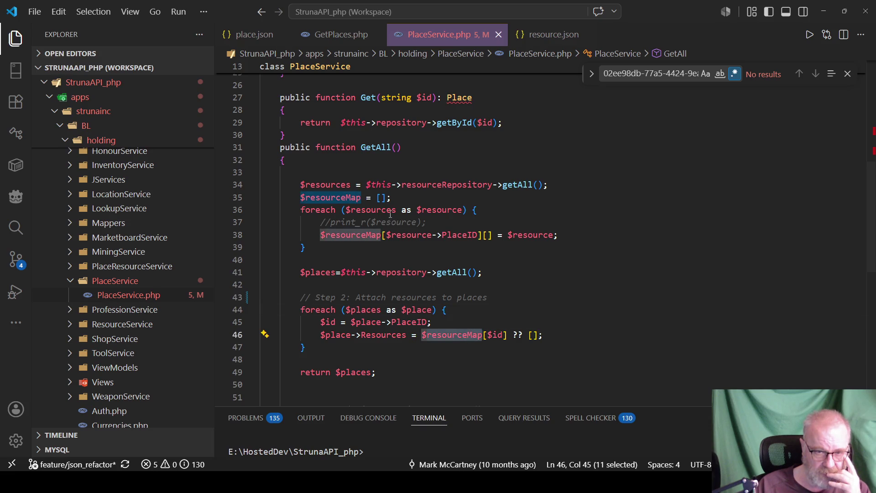
pyautogui.doubleClick(529, 235)
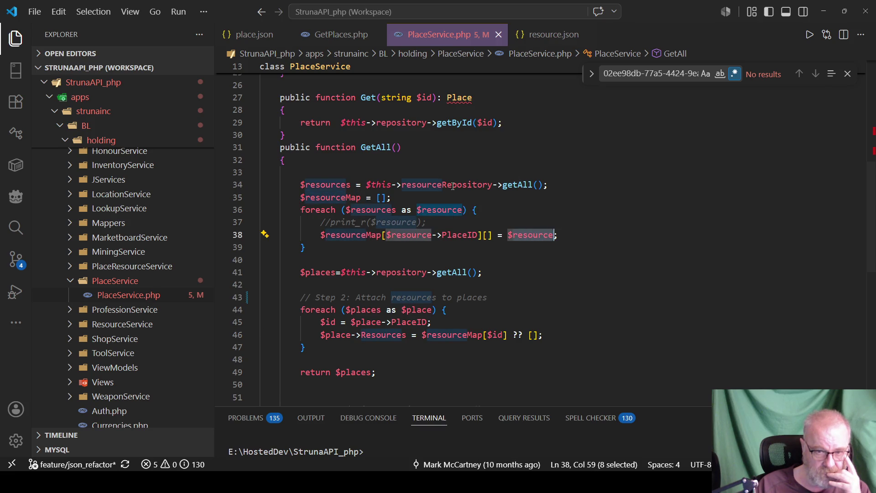
# Step: Jump to the $resourceRepository declaration after getAll shows no definition
pyautogui.rightClick(516, 186)
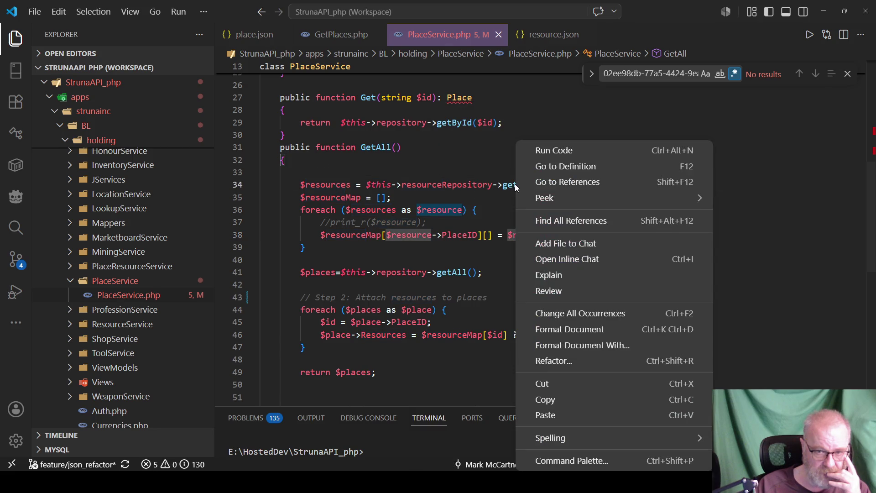
pyautogui.click(593, 166)
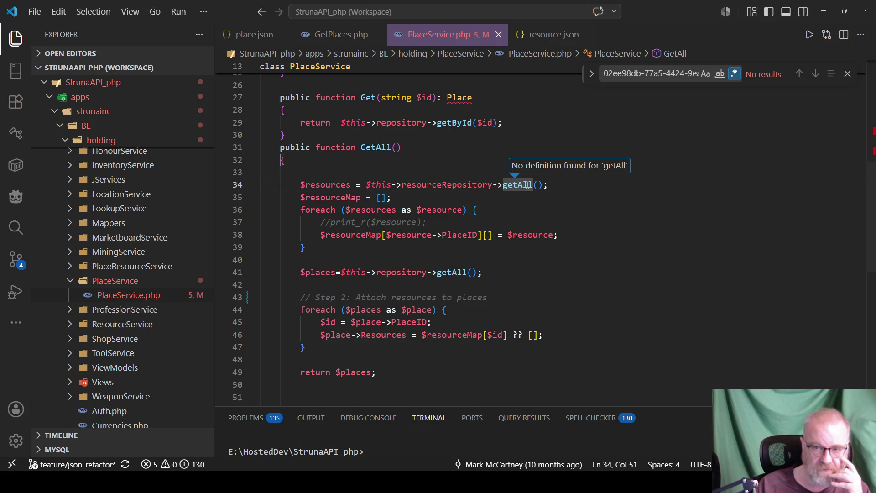
pyautogui.moveTo(477, 189)
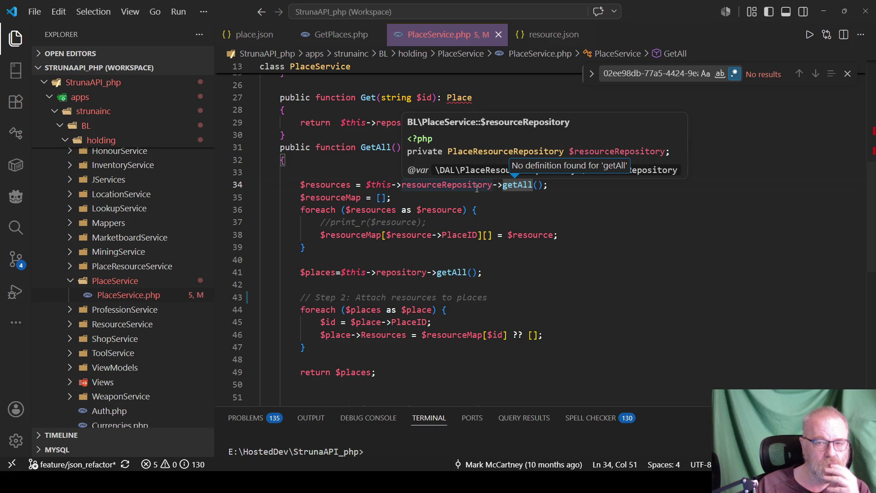
pyautogui.press('Down')
pyautogui.press('Down')
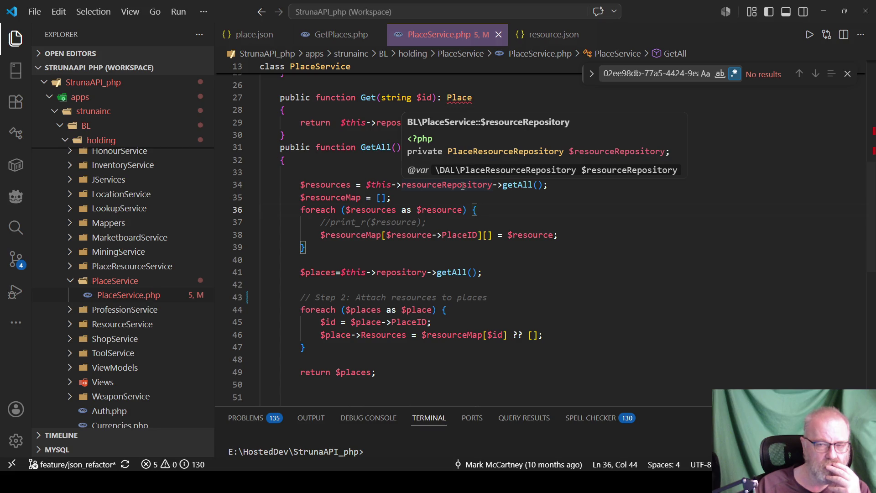
pyautogui.rightClick(463, 186)
pyautogui.click(530, 168)
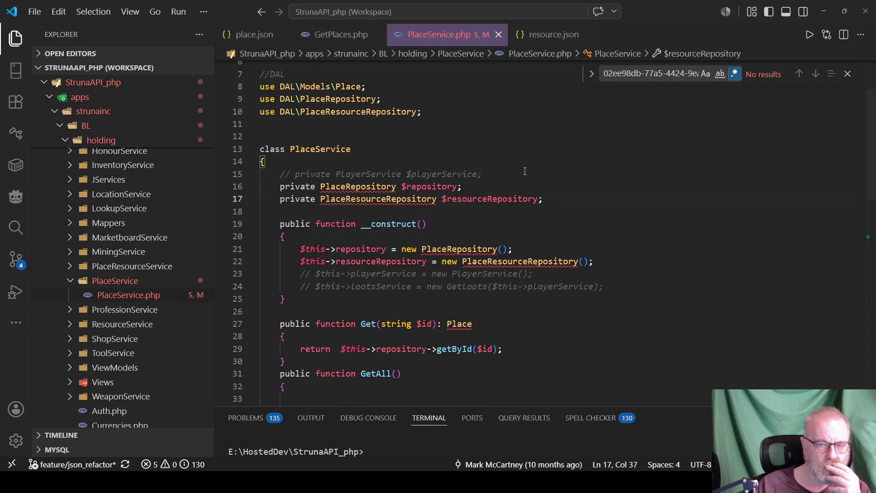
# Step: Try to jump to the PlaceResourceRepository class definition from its context menu
pyautogui.rightClick(412, 200)
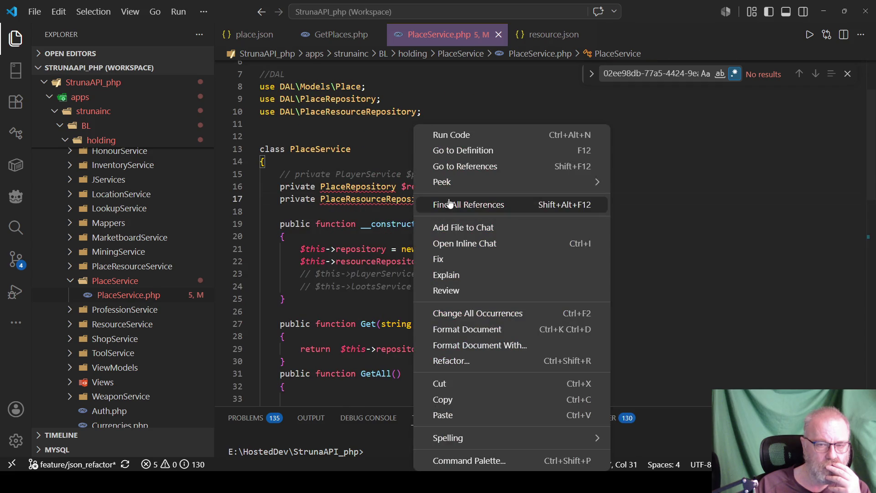
pyautogui.click(478, 154)
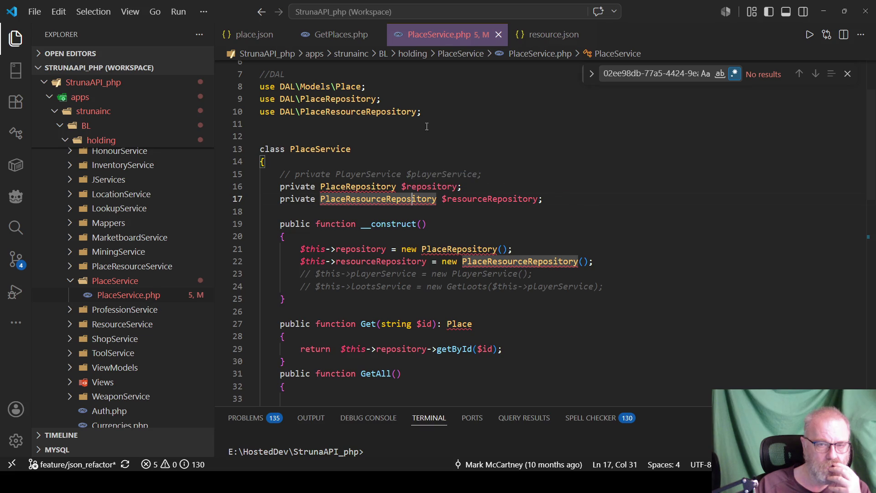
pyautogui.rightClick(410, 111)
pyautogui.click(469, 138)
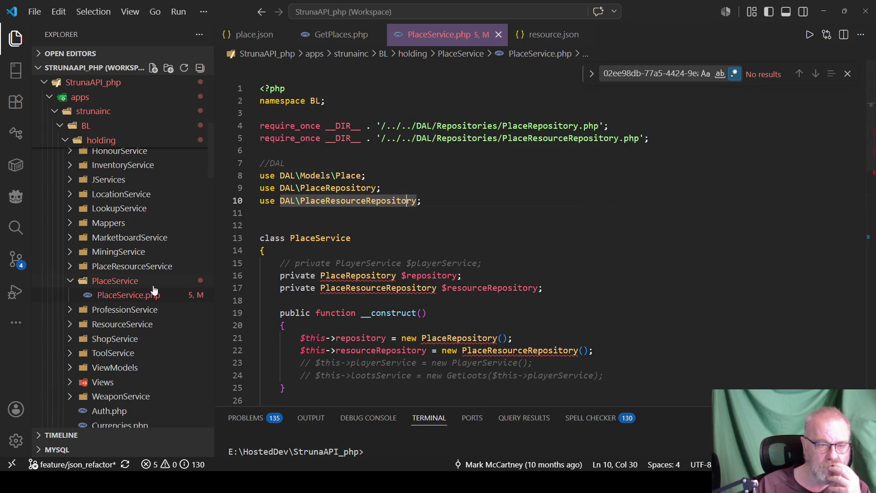
pyautogui.scroll(5, 155, 282)
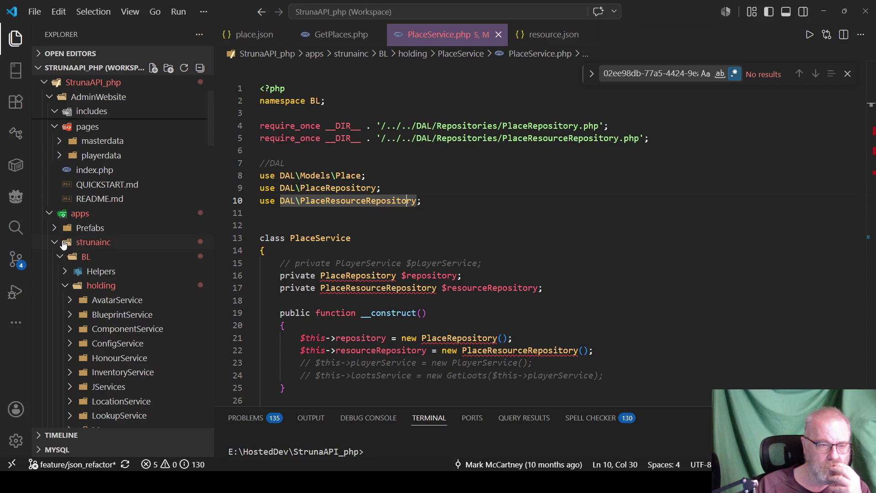
pyautogui.scroll(2, 72, 186)
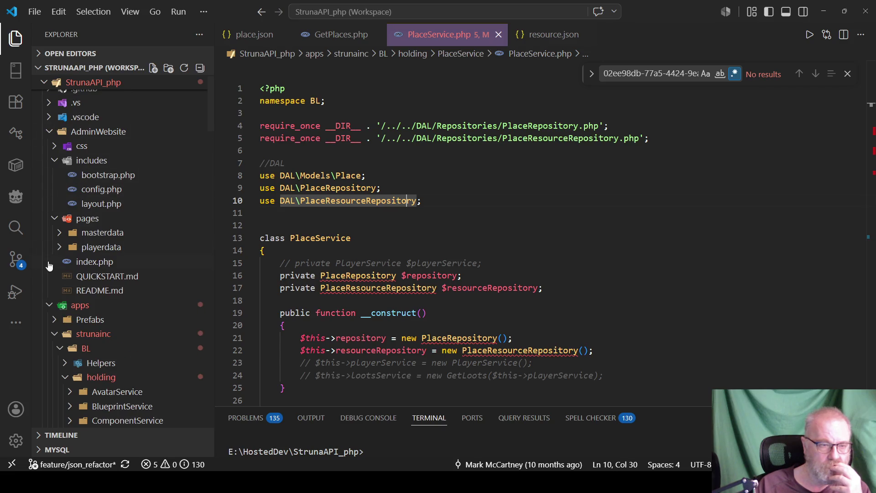
pyautogui.scroll(-2, 59, 235)
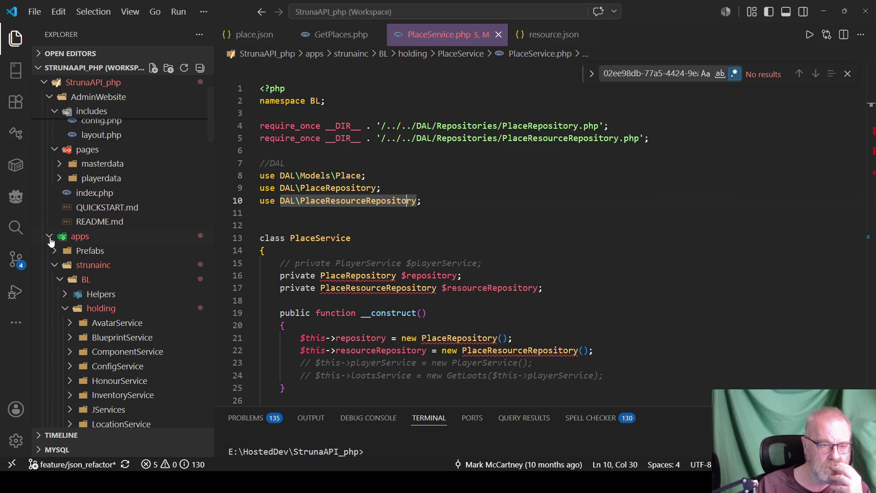
# Step: Collapse BL, expand DAL > Repositories, and dismiss the undefined type error
pyautogui.click(61, 280)
pyautogui.click(61, 294)
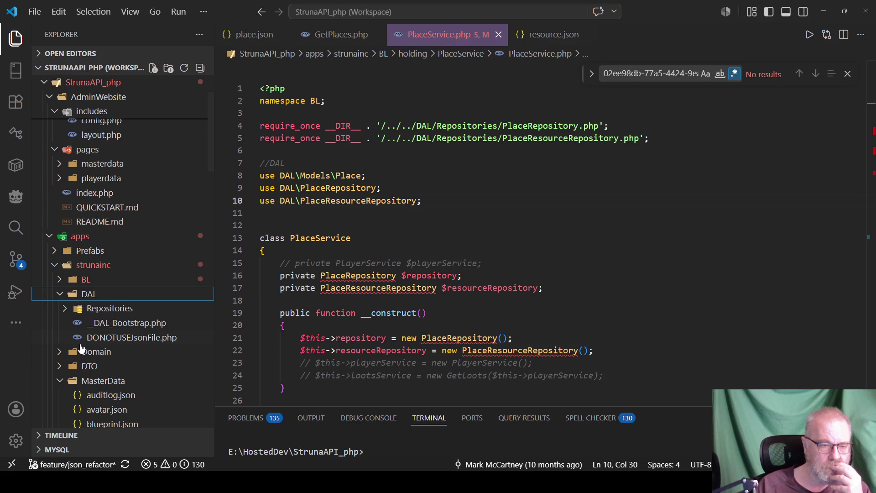
pyautogui.click(65, 309)
pyautogui.scroll(-2, 101, 247)
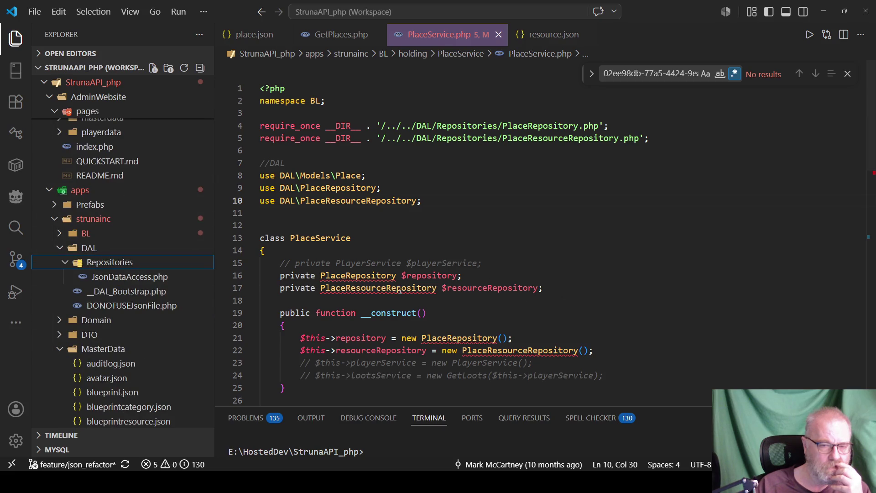
pyautogui.moveTo(400, 290)
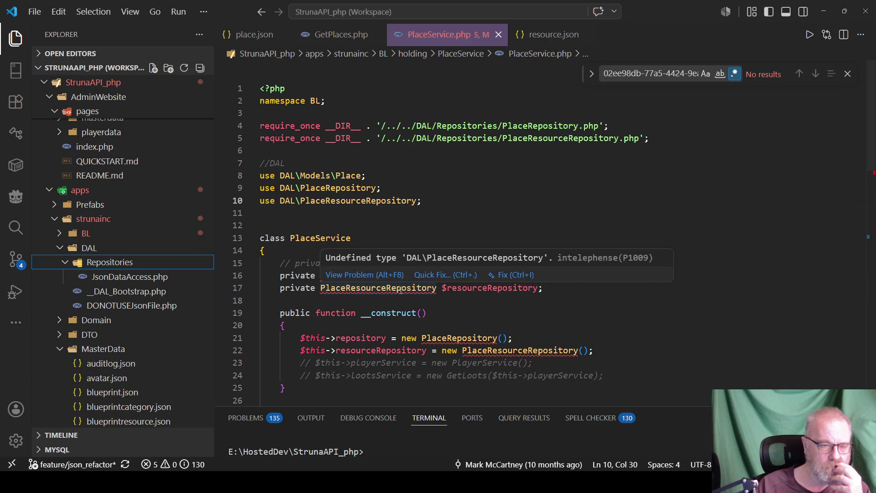
pyautogui.click(515, 233)
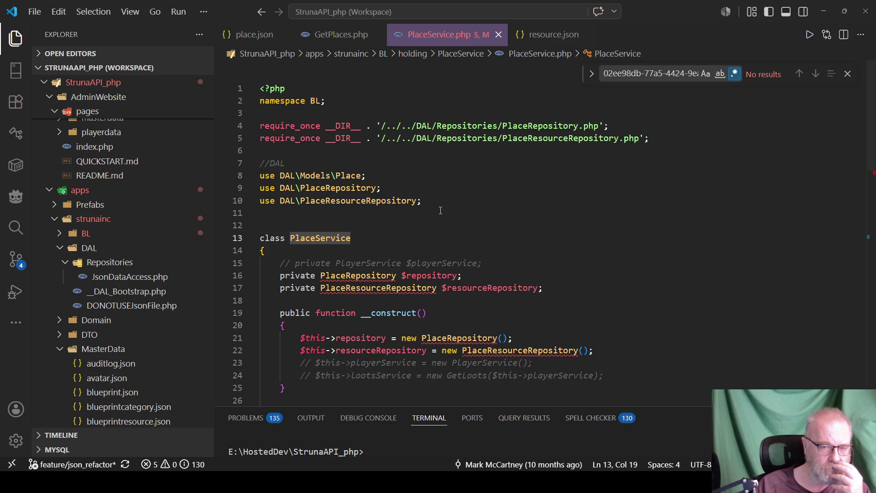
# Step: Expand Domain > Models and open Resource.php
pyautogui.scroll(-3, 443, 210)
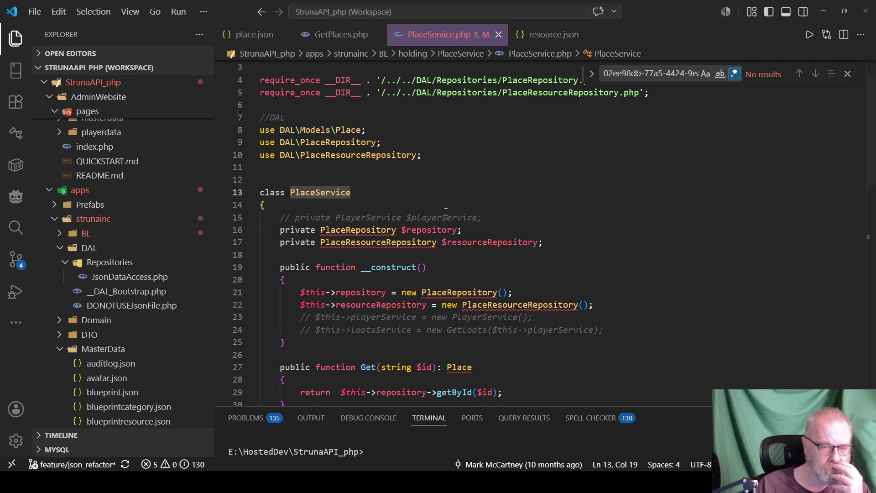
pyautogui.scroll(-2, 506, 274)
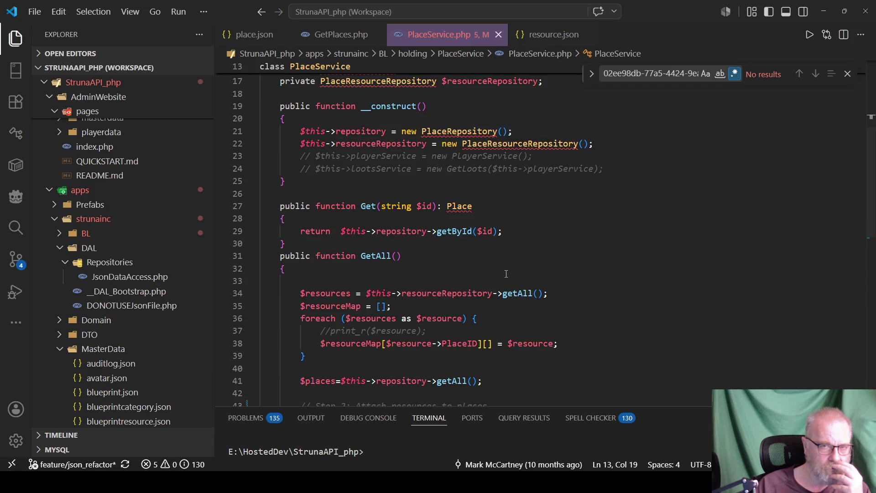
pyautogui.scroll(-8, 506, 274)
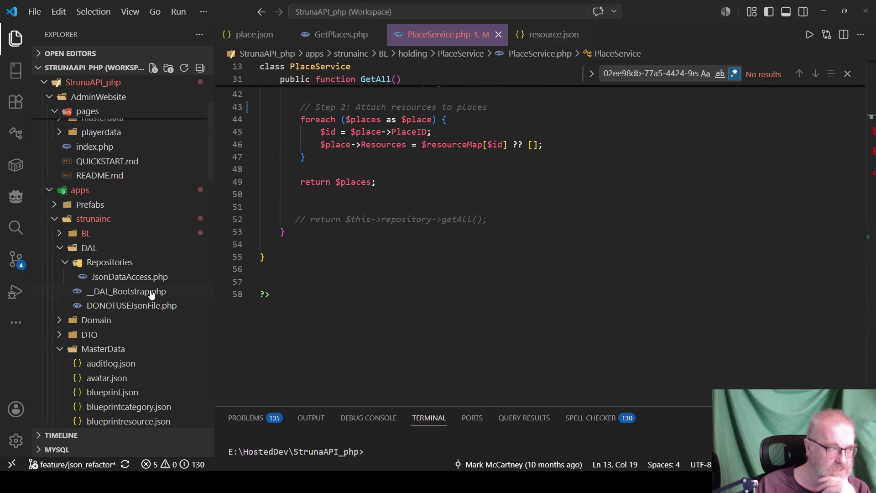
pyautogui.scroll(-5, 132, 310)
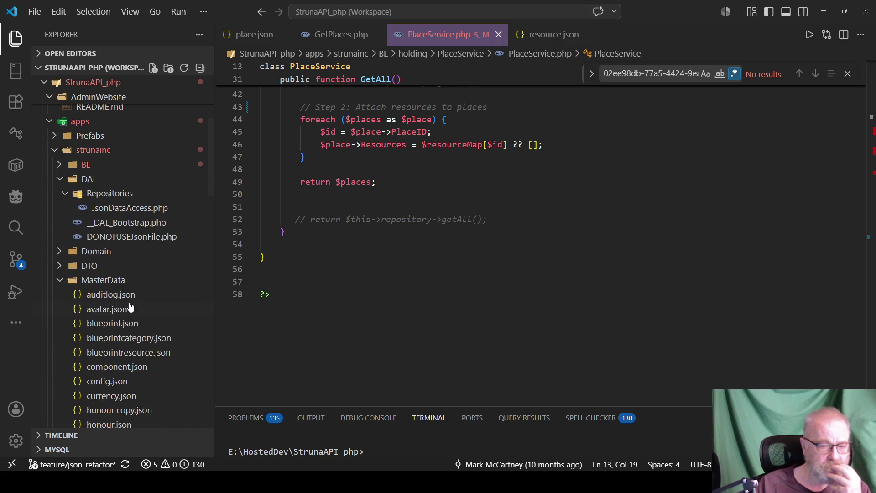
pyautogui.scroll(-5, 130, 314)
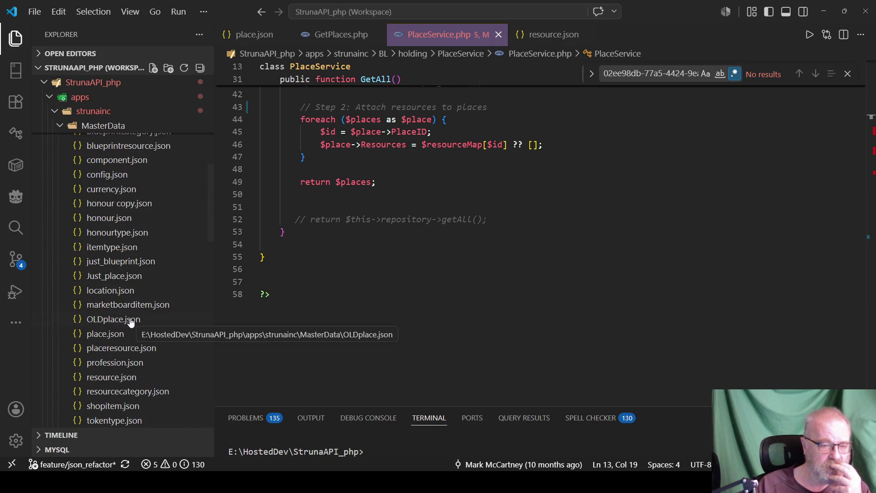
pyautogui.scroll(9, 131, 321)
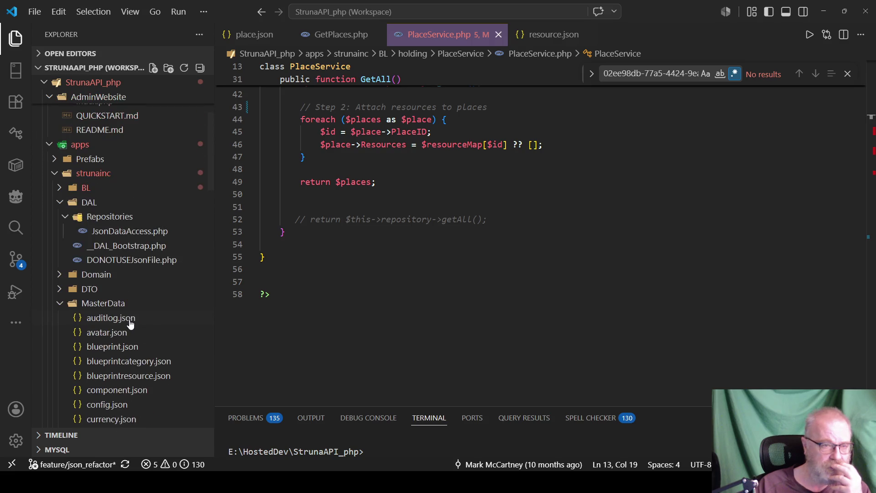
pyautogui.click(60, 297)
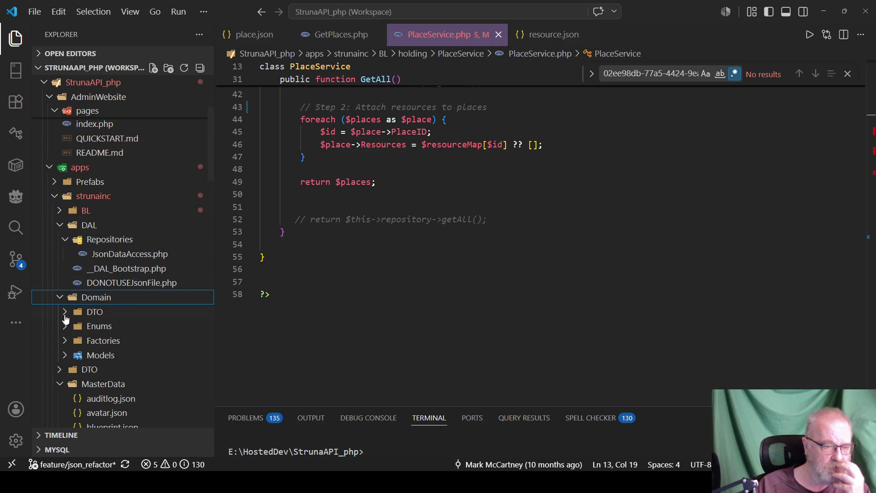
pyautogui.click(65, 355)
pyautogui.scroll(-8, 102, 365)
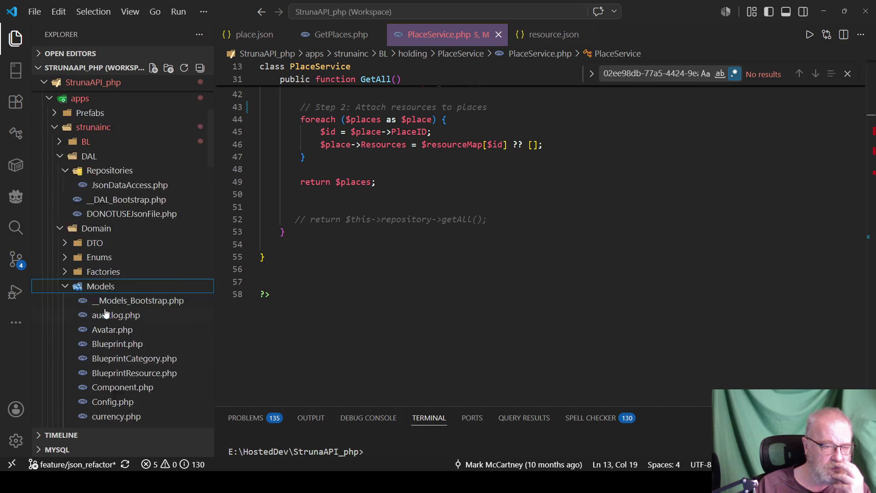
pyautogui.scroll(-5, 155, 320)
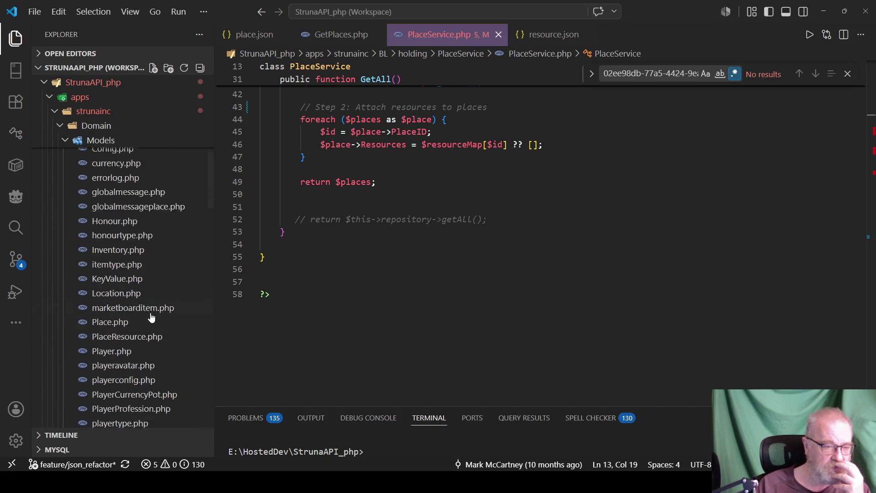
pyautogui.click(118, 410)
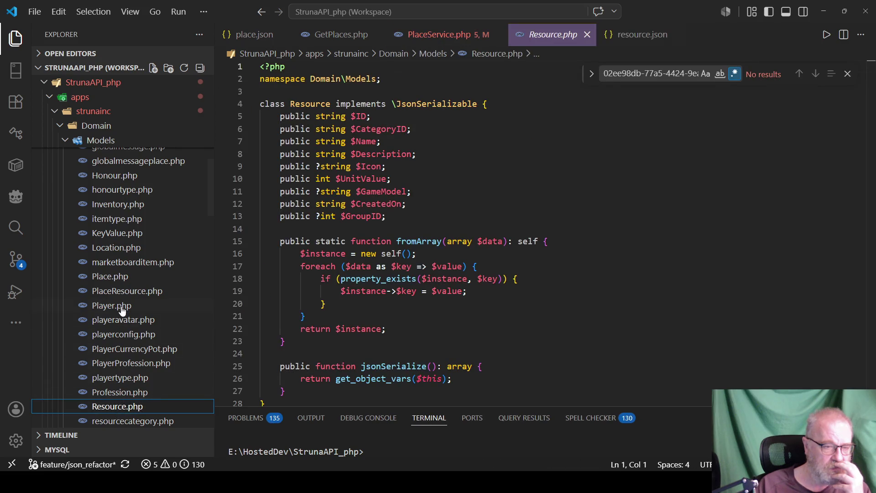
# Step: Open Place.php and look at the PlaceResource references in the Resources doc comment and fromArray
pyautogui.click(111, 277)
pyautogui.click(488, 256)
pyautogui.scroll(-5, 487, 246)
pyautogui.scroll(-3, 487, 243)
pyautogui.scroll(2, 404, 201)
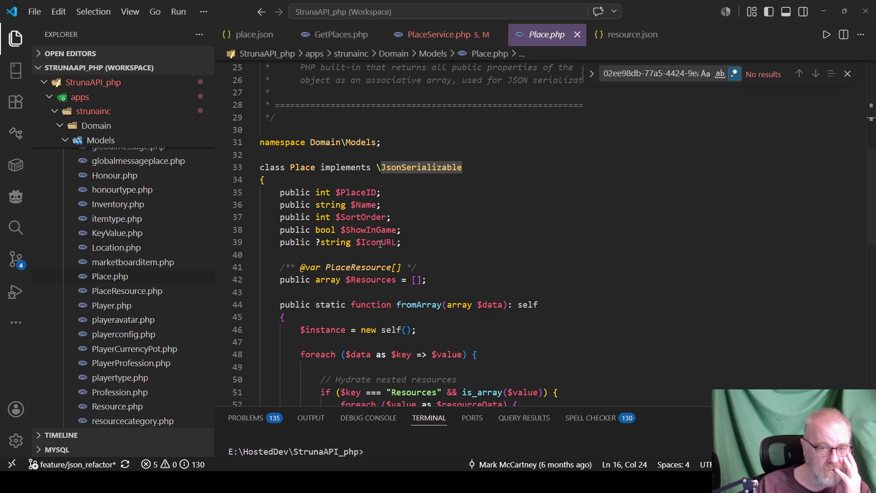
pyautogui.doubleClick(365, 267)
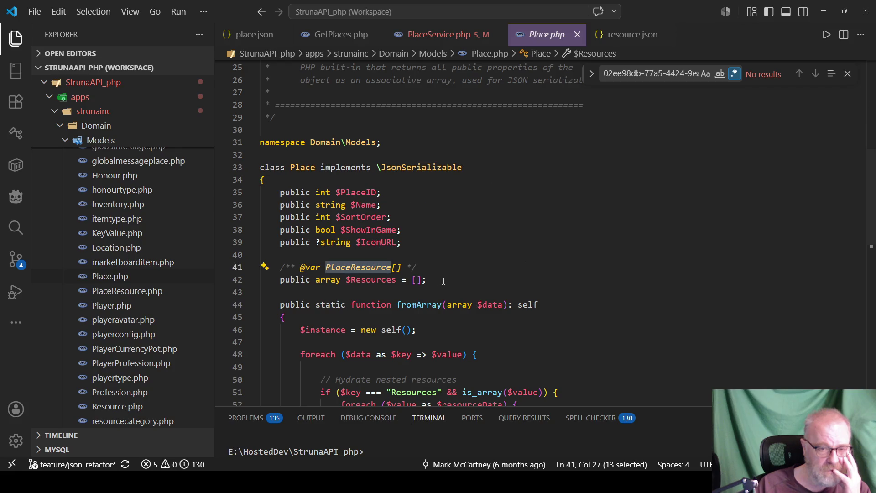
pyautogui.click(464, 279)
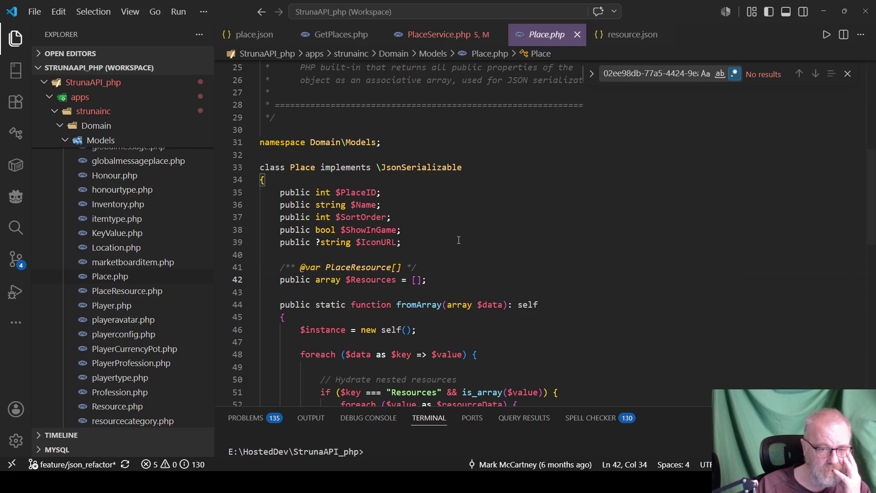
pyautogui.scroll(-3, 440, 263)
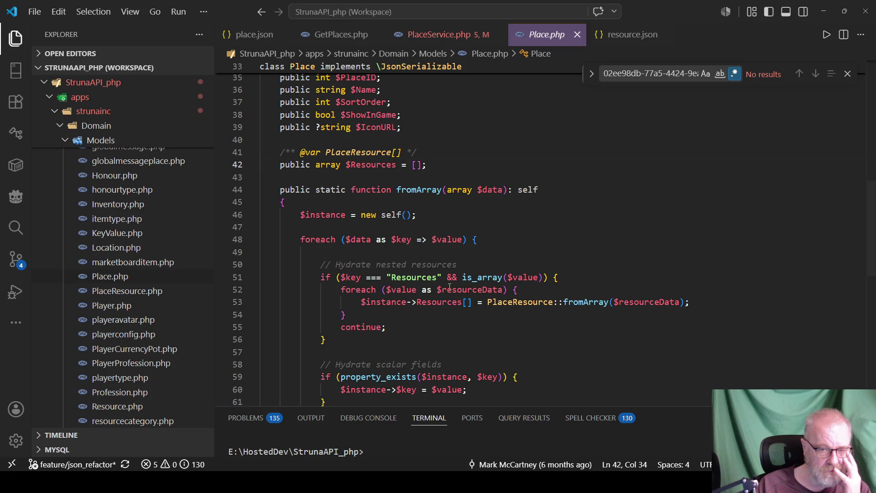
pyautogui.doubleClick(518, 302)
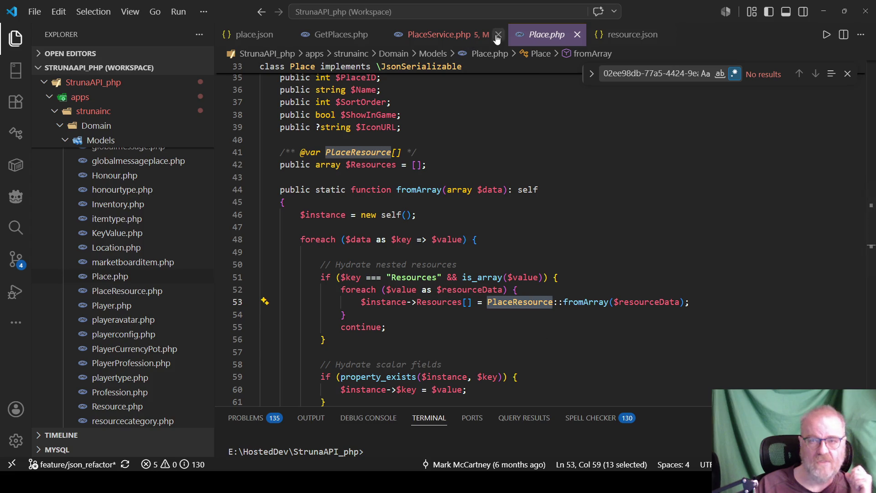
# Step: Close the PlaceService.php tab and bring up code actions for PlaceResource on line 53
pyautogui.click(450, 37)
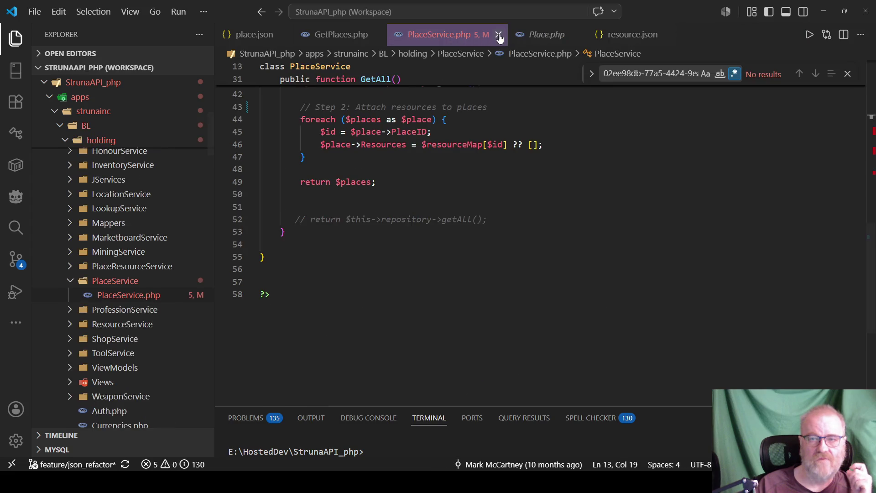
pyautogui.click(498, 35)
pyautogui.click(561, 227)
pyautogui.scroll(-1, 570, 223)
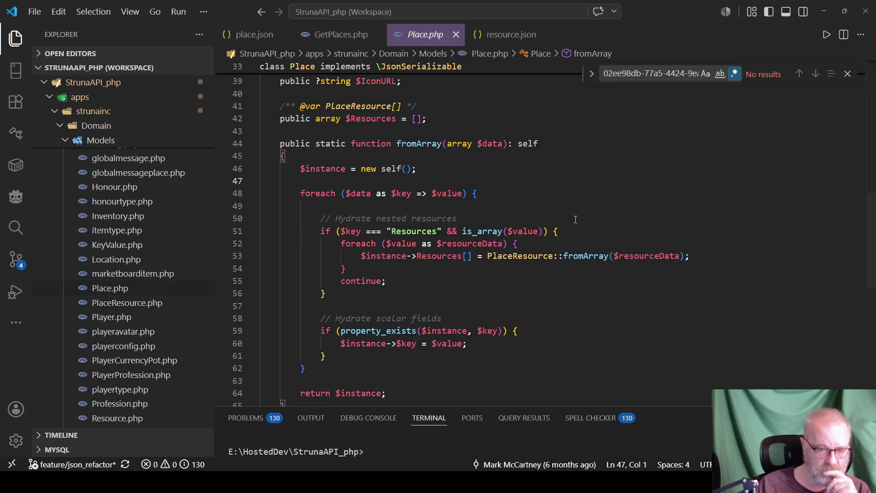
pyautogui.scroll(-1, 562, 233)
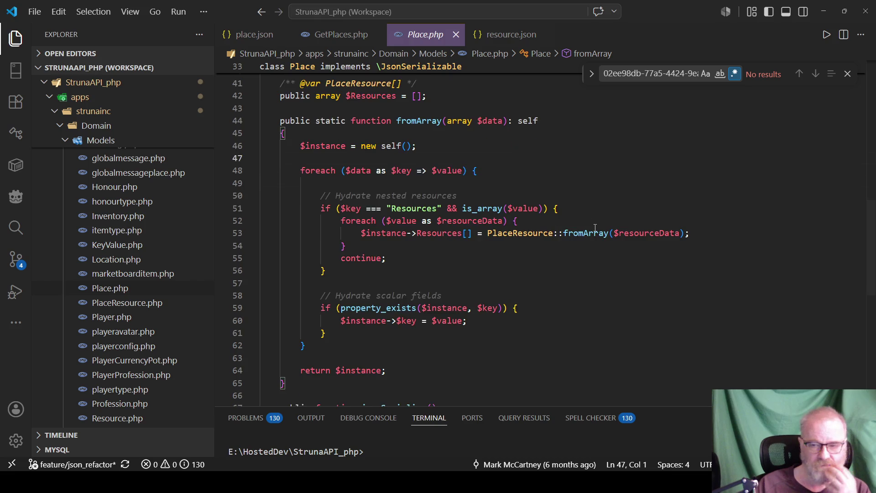
pyautogui.moveTo(438, 233)
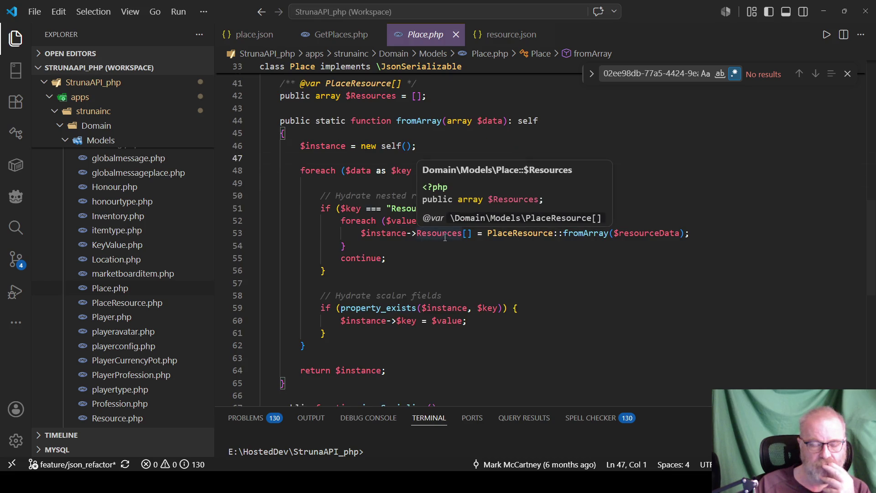
pyautogui.moveTo(548, 235)
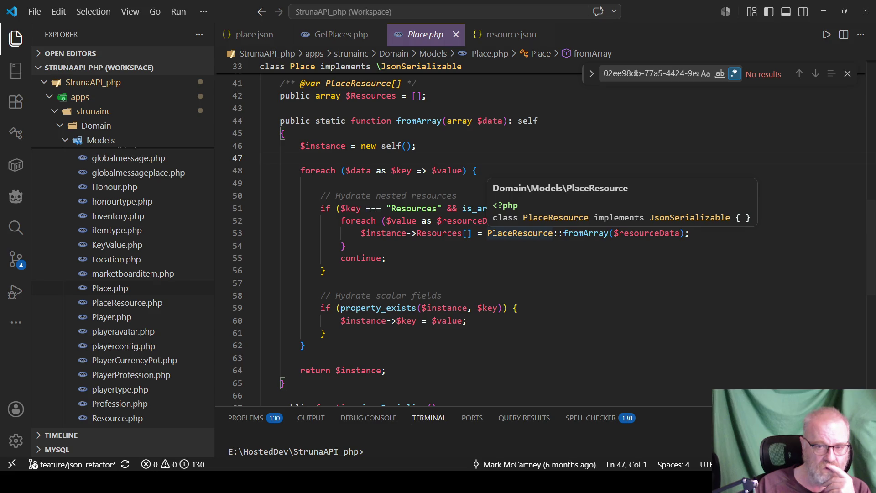
pyautogui.rightClick(538, 234)
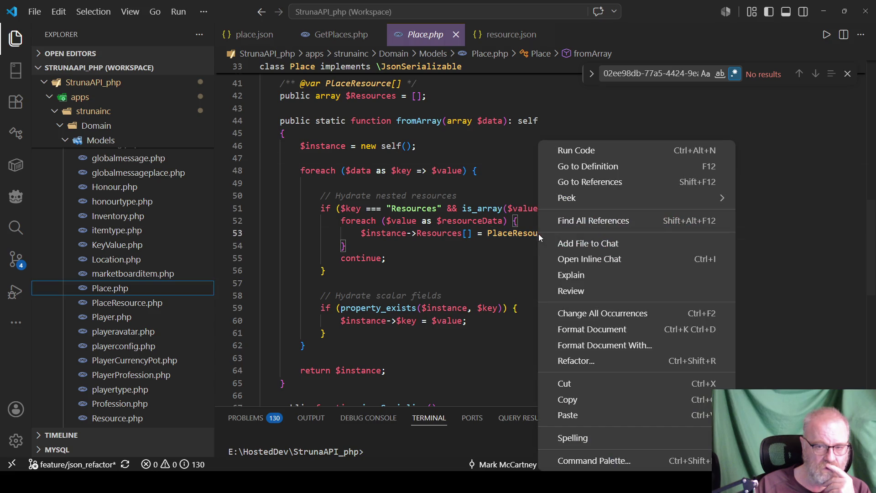
# Step: Go to the PlaceResource class, add a public $ResourceName property after $ResourceID, and save
pyautogui.click(599, 167)
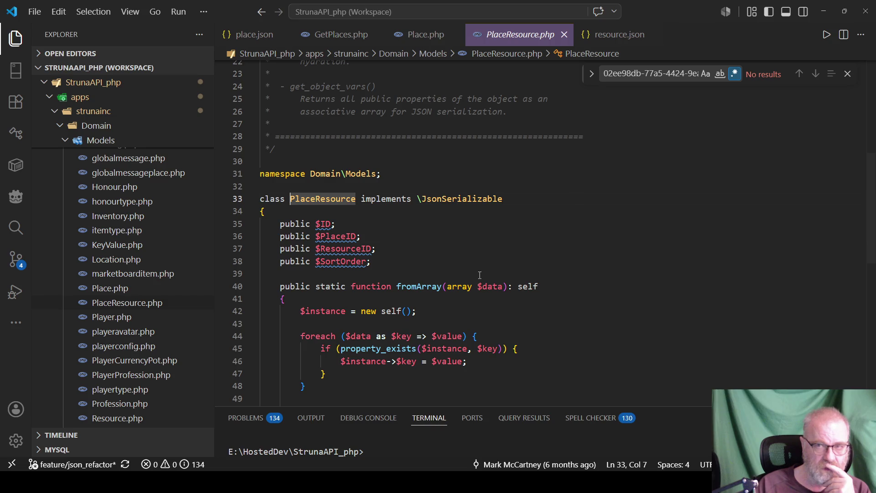
pyautogui.click(467, 258)
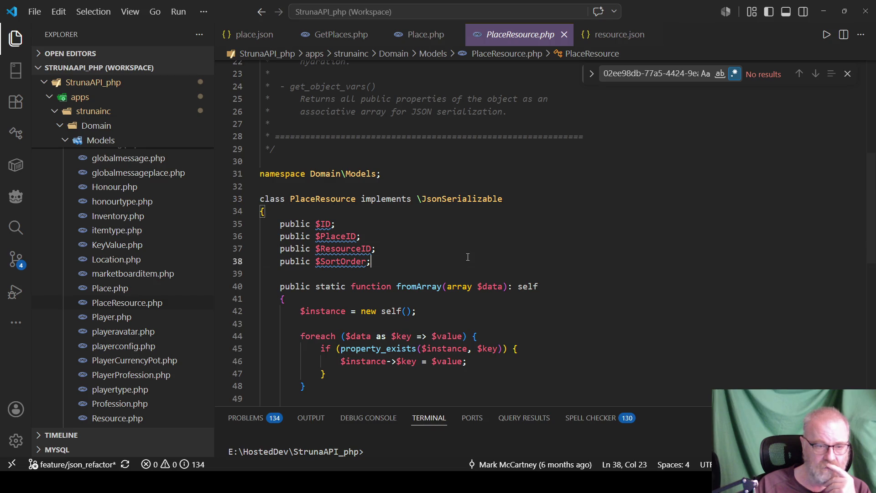
pyautogui.click(385, 250)
pyautogui.press('Return')
pyautogui.write('publ')
pyautogui.press('Tab')
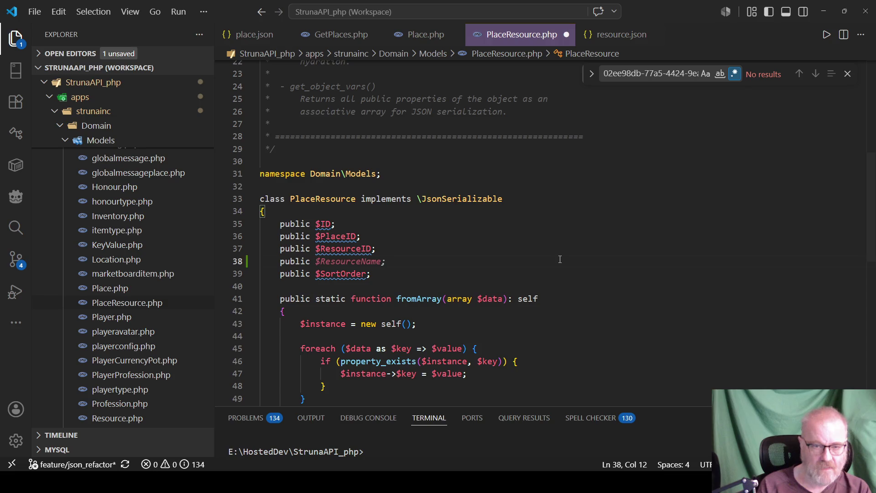
pyautogui.write('$ResourceName;')
pyautogui.hotkey('ctrl', 's')
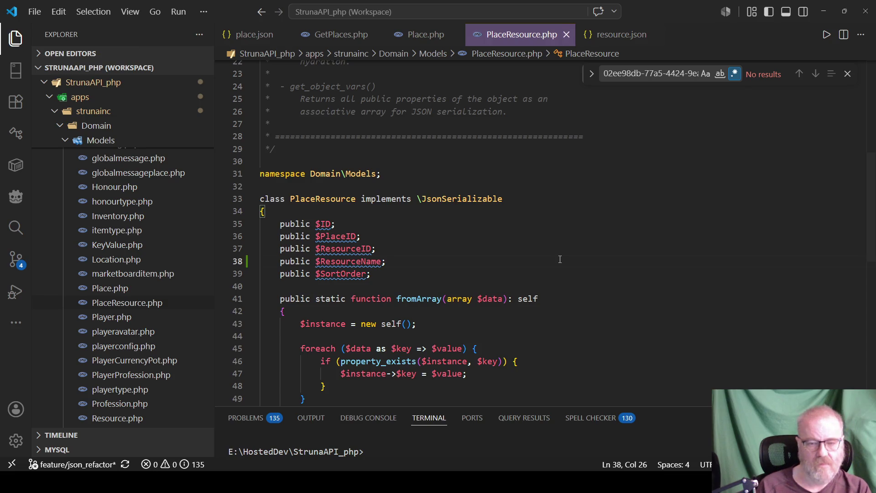
# Step: Inspect PlaceResource's fromArray method and its foreach loop
pyautogui.scroll(-5, 407, 239)
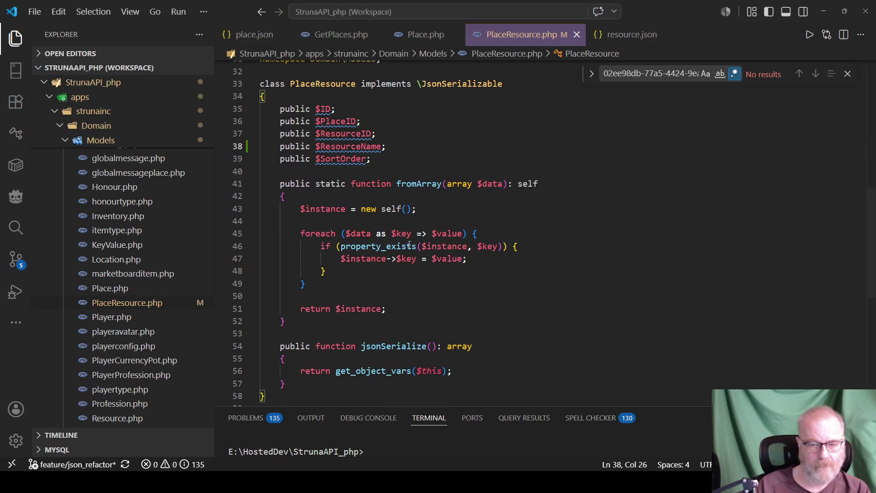
pyautogui.scroll(2, 520, 253)
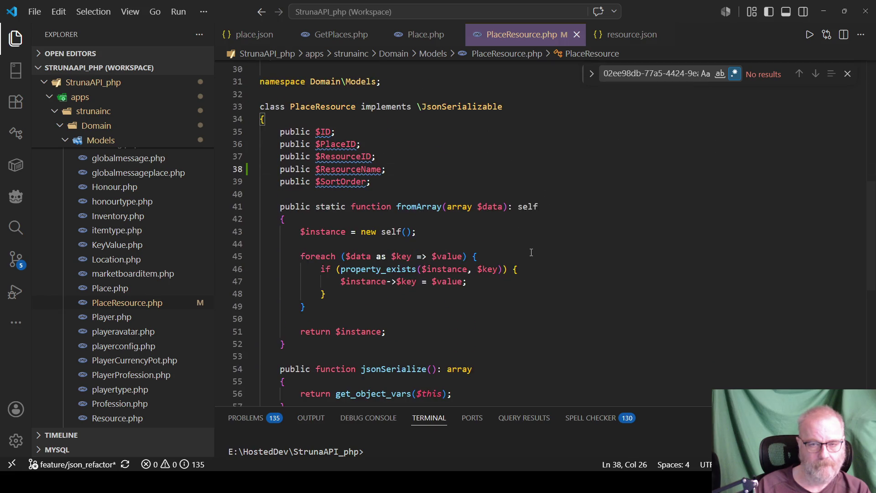
pyautogui.click(565, 227)
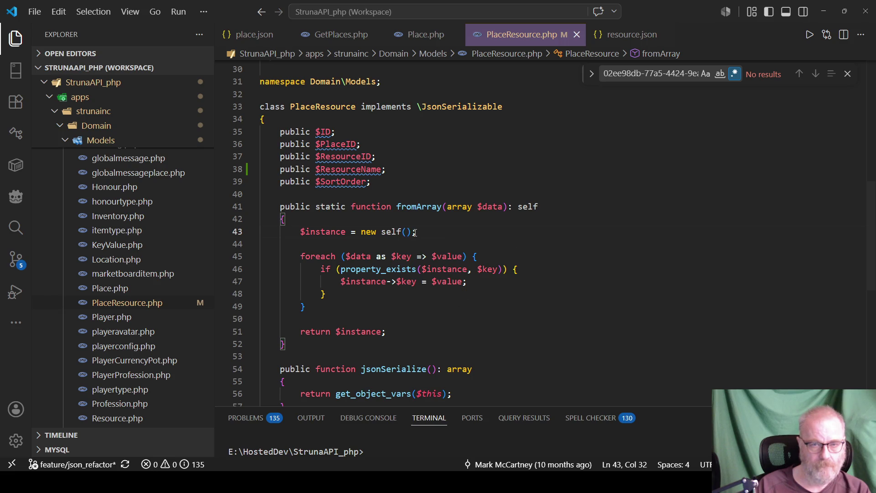
pyautogui.scroll(-2, 417, 231)
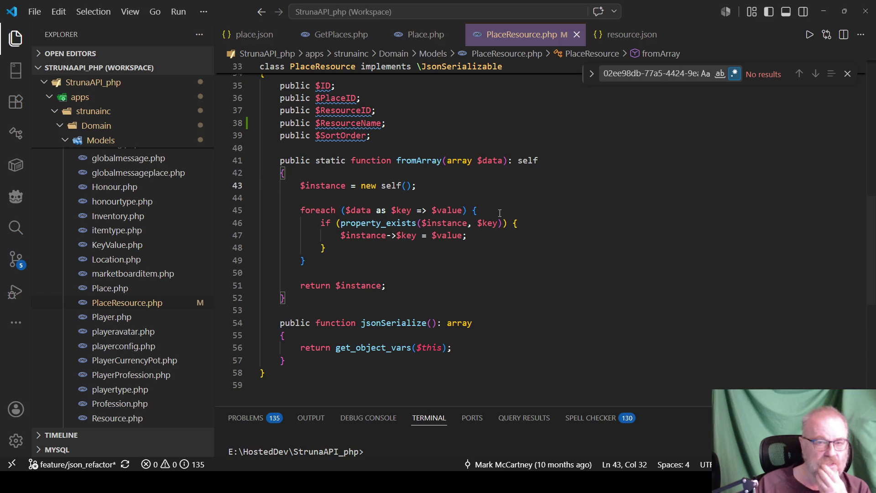
pyautogui.click(541, 214)
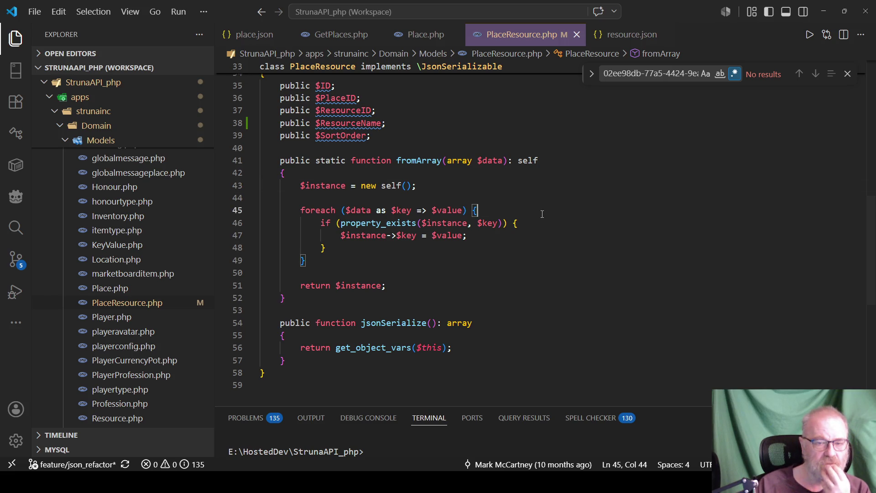
# Step: Delete the $ResourceName property line and blank line, save PlaceResource.php, and close it
pyautogui.click(598, 123)
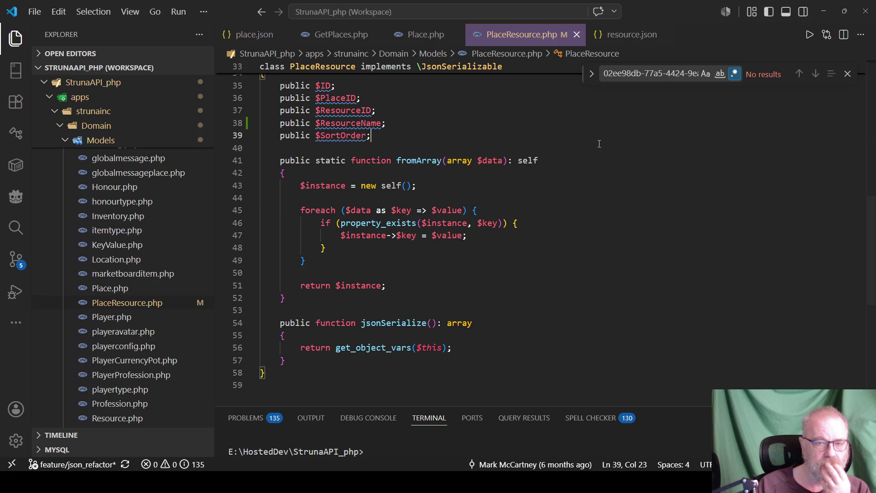
pyautogui.scroll(1, 598, 144)
pyautogui.hotkey('shift', 'Home')
pyautogui.press('BackSpace')
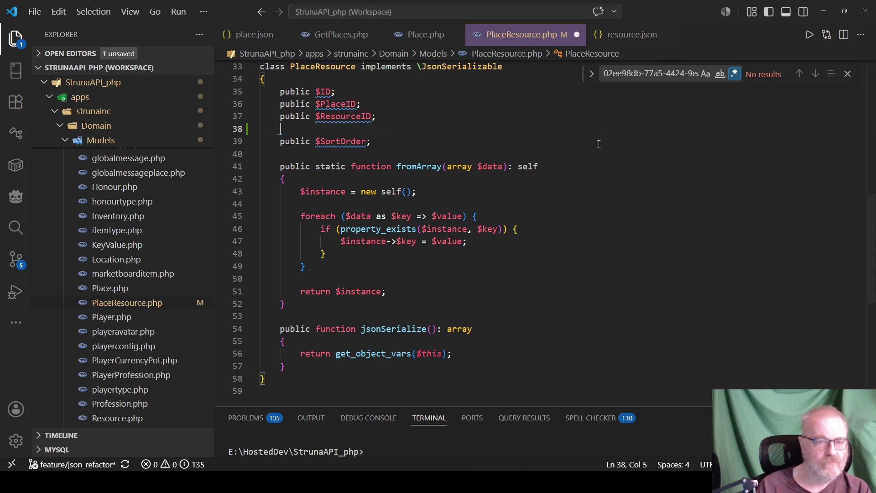
pyautogui.press('Home')
pyautogui.hotkey('shift', 'Down')
pyautogui.press('BackSpace')
pyautogui.hotkey('ctrl', 's')
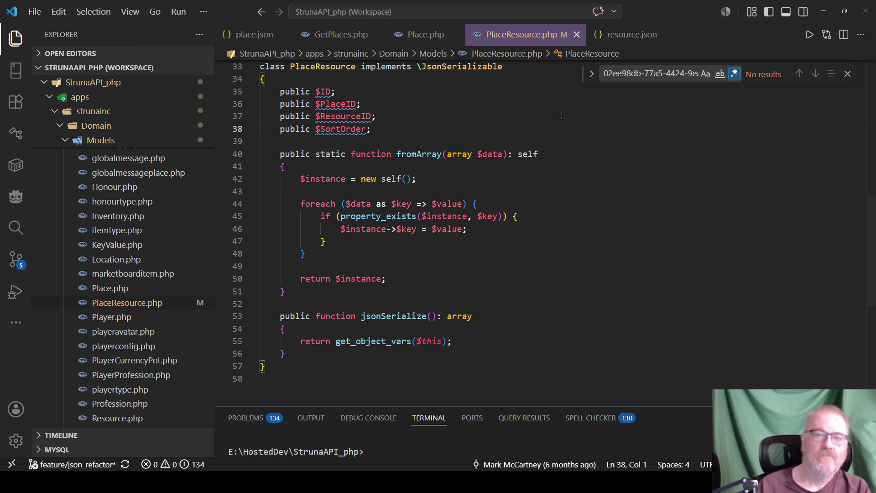
pyautogui.click(577, 35)
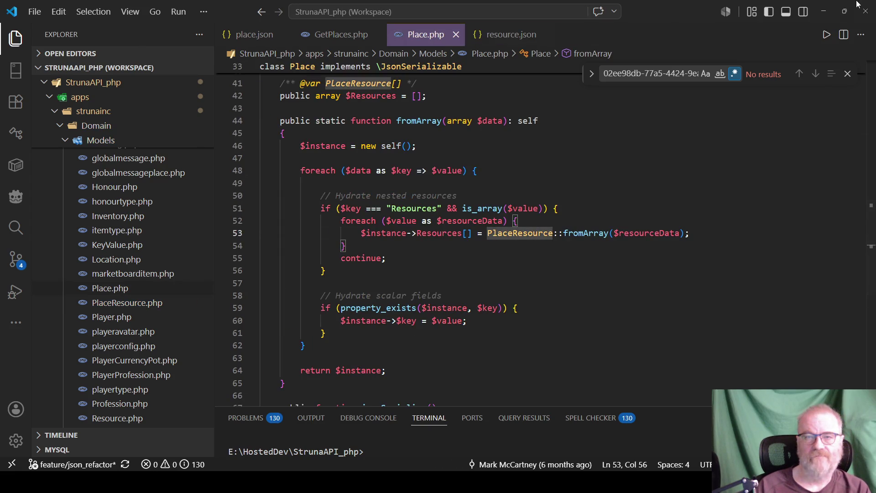
# Step: Close VS Code and return to the MasterDataDAL script below the ENDPOINTS table, then TeleportController
pyautogui.click(855, 17)
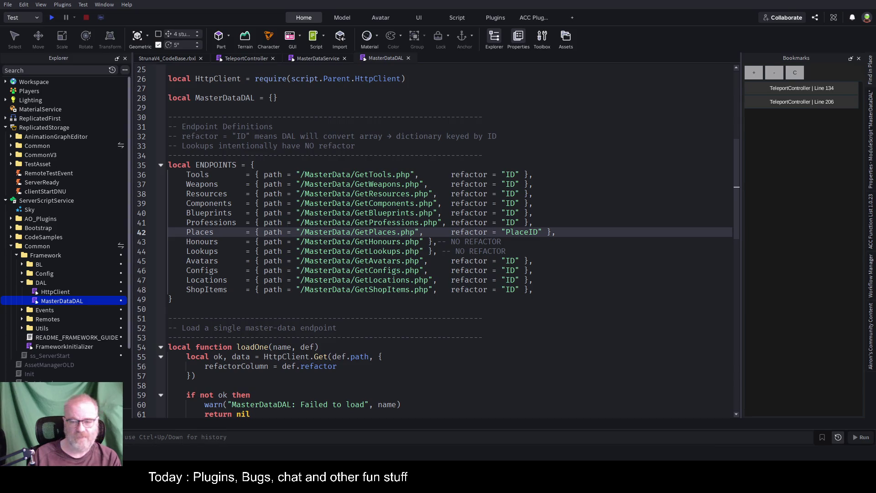
pyautogui.click(600, 314)
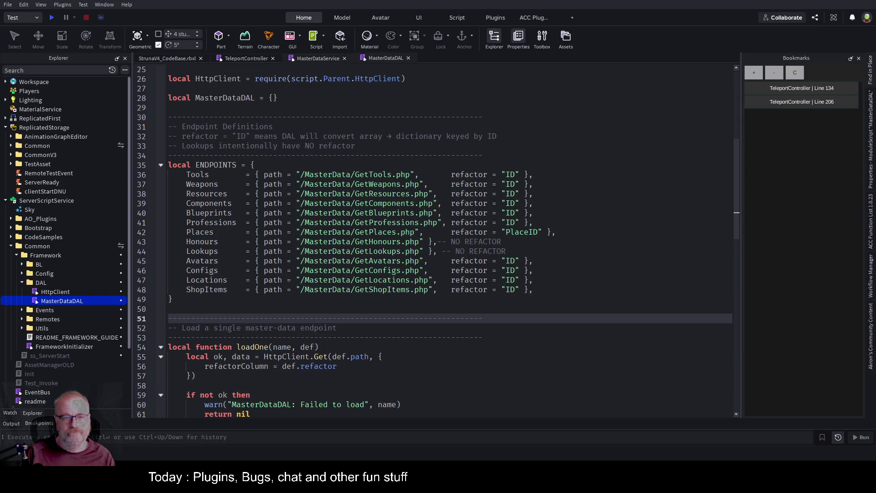
pyautogui.click(246, 58)
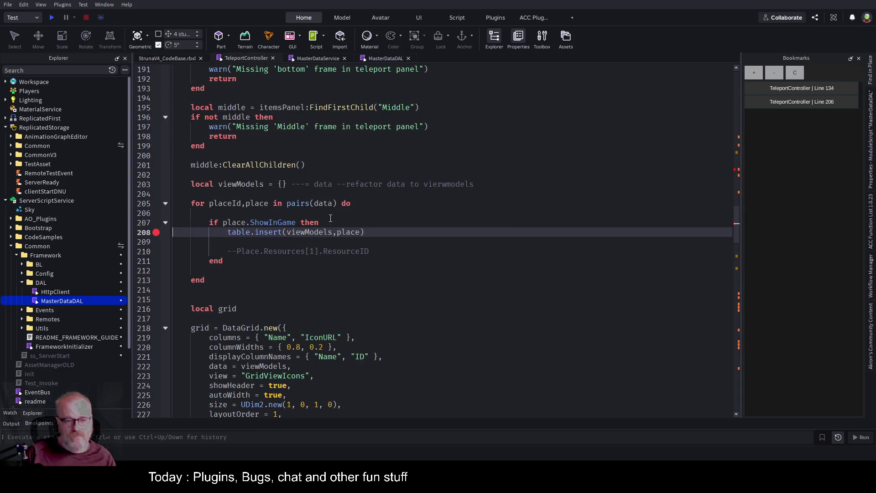
# Step: Move up to the 'for placeId,place in pairs(data)' loop in TeleportController
pyautogui.press('Up')
pyautogui.press('Up')
pyautogui.press('Up')
pyautogui.press('Up')
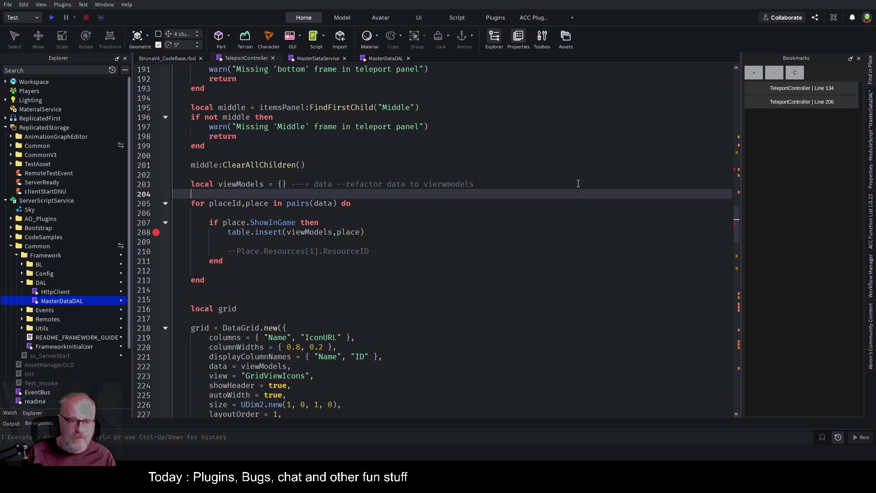
pyautogui.scroll(12, 530, 160)
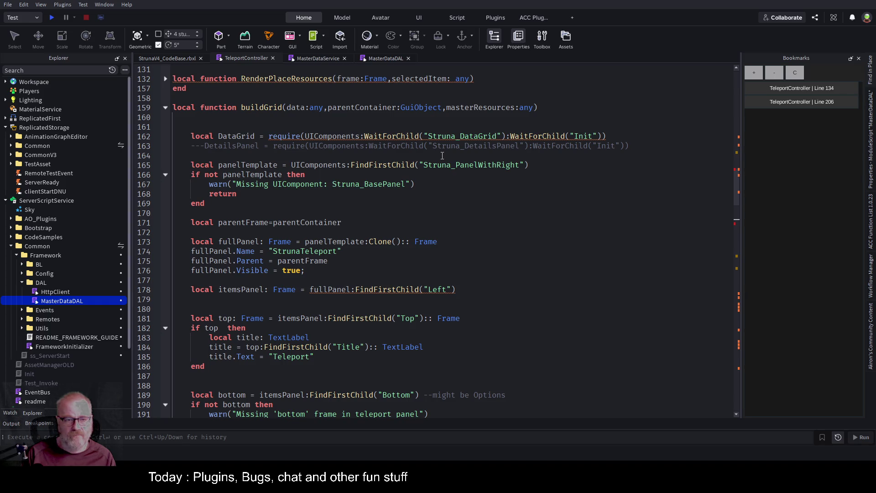
# Step: Check buildGrid's masterResources parameter, then add 'for _,pr in place.Resources do' inside the ShowInGame check
pyautogui.doubleClick(495, 108)
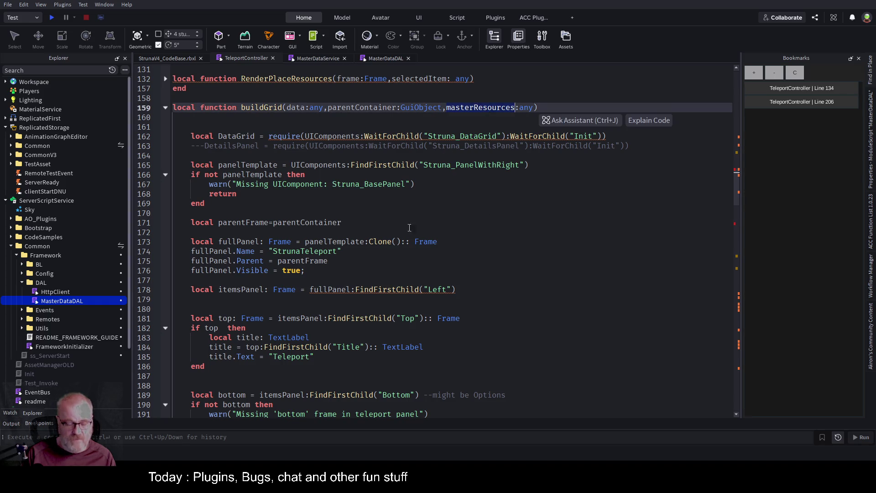
pyautogui.scroll(-11, 379, 235)
pyautogui.scroll(-2, 379, 235)
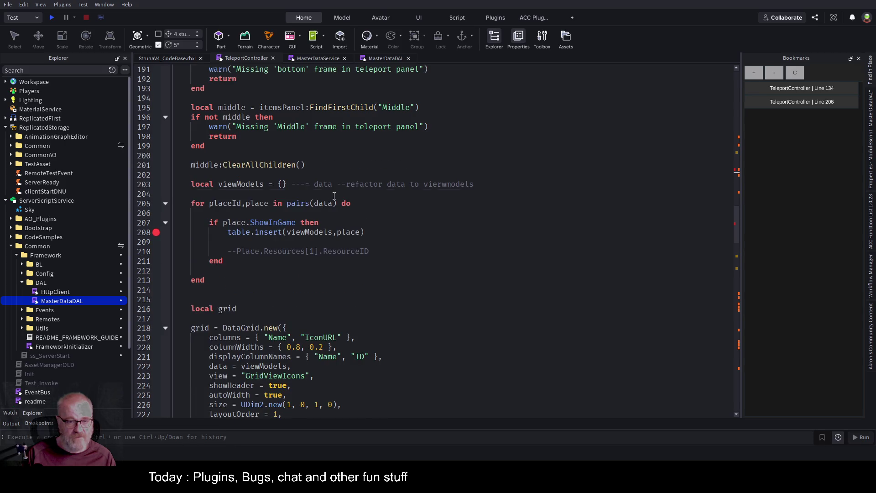
pyautogui.click(535, 196)
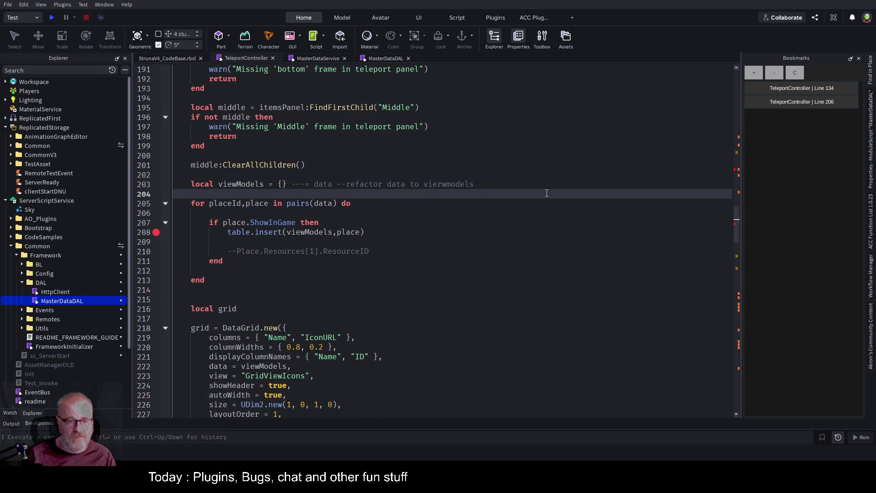
pyautogui.press('Down')
pyautogui.press('Down')
pyautogui.press('Down')
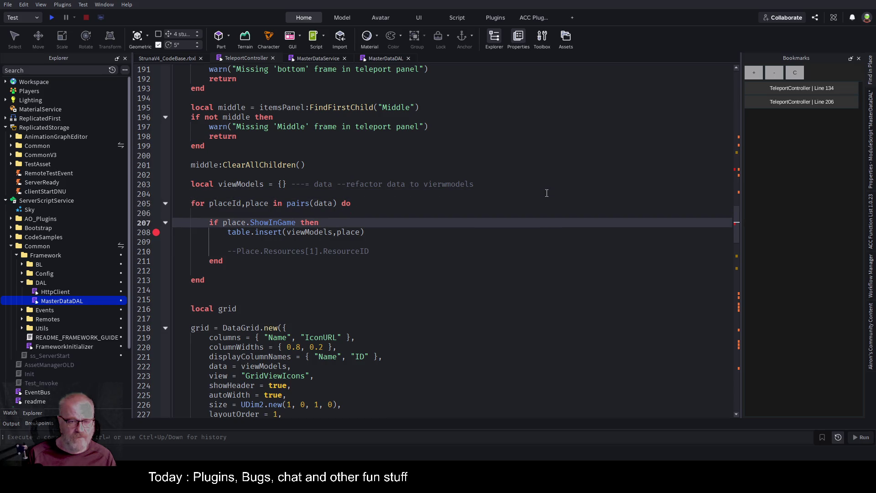
pyautogui.press('Return')
pyautogui.write('fp')
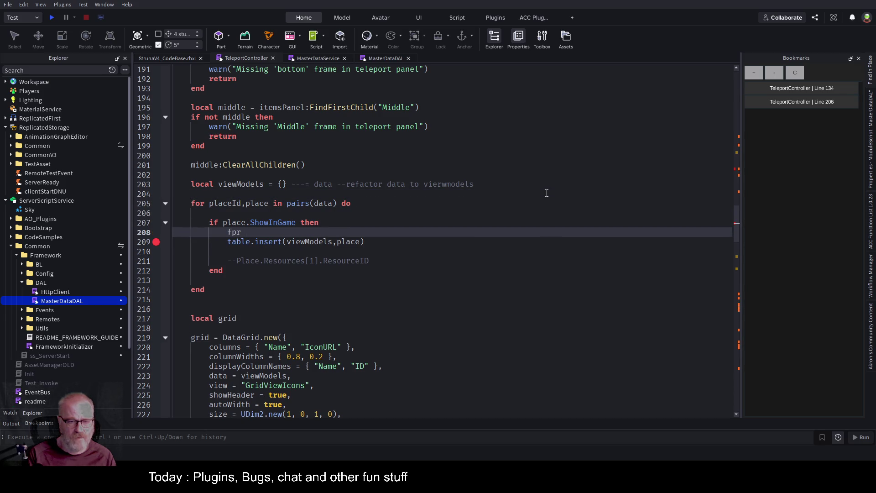
pyautogui.press('BackSpace')
pyautogui.write('or e')
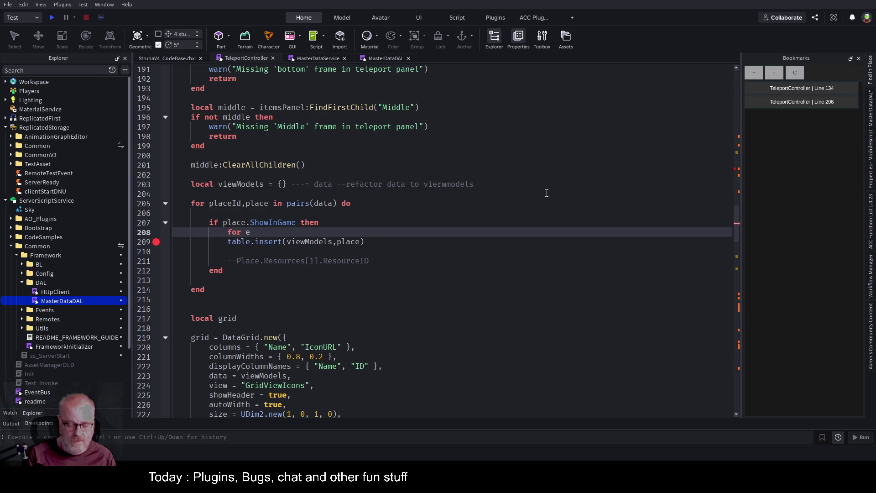
pyautogui.press('BackSpace')
pyautogui.write('_,')
pyautogui.write('vm')
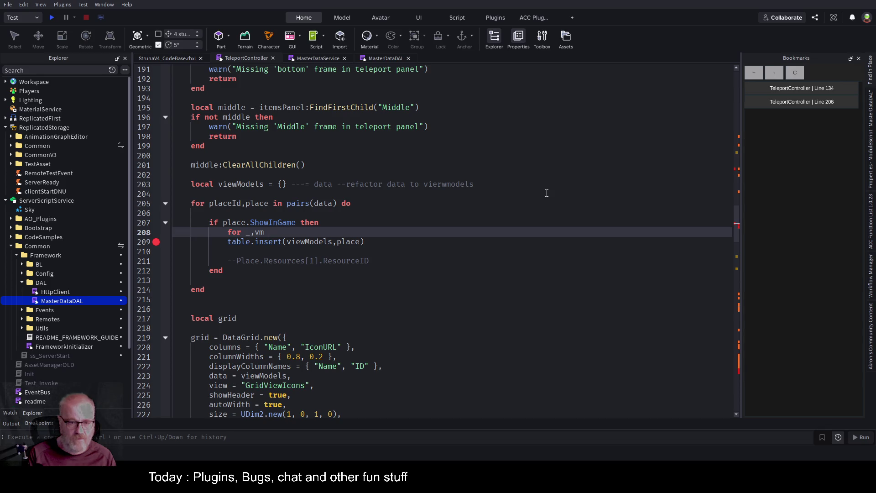
pyautogui.press('BackSpace')
pyautogui.press('BackSpace')
pyautogui.write('p')
pyautogui.write('r in')
pyautogui.write('place.')
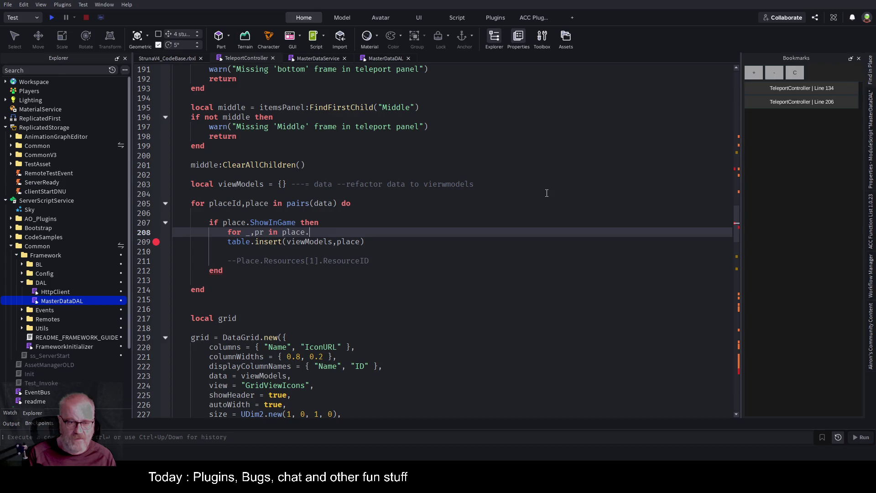
pyautogui.write('Resources do')
pyautogui.press('Return')
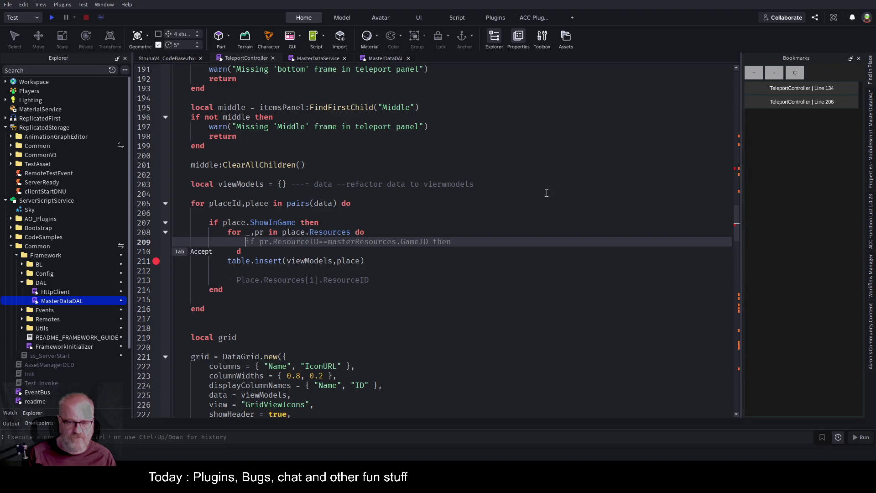
# Step: Add 'local mr = masterResources[pr.ResourceID]' with a warn-and-continue check when mr is missing
pyautogui.press('Tab')
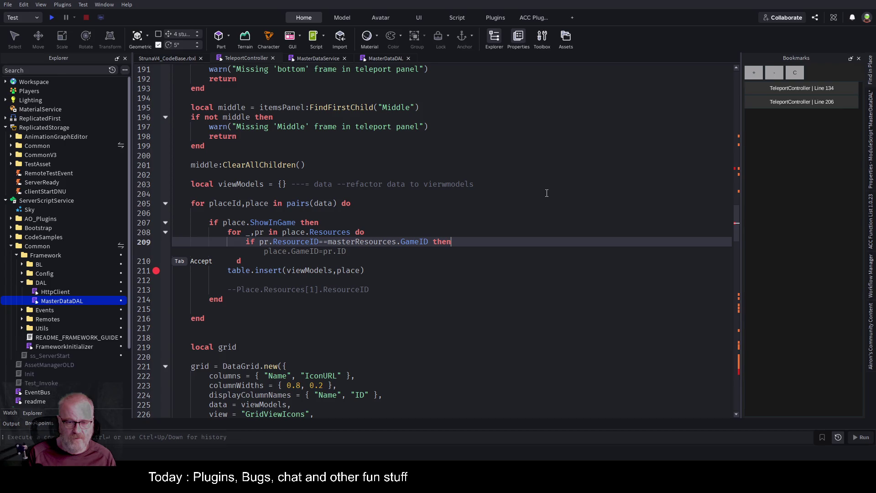
pyautogui.press('Escape')
pyautogui.hotkey('ctrl', 'z')
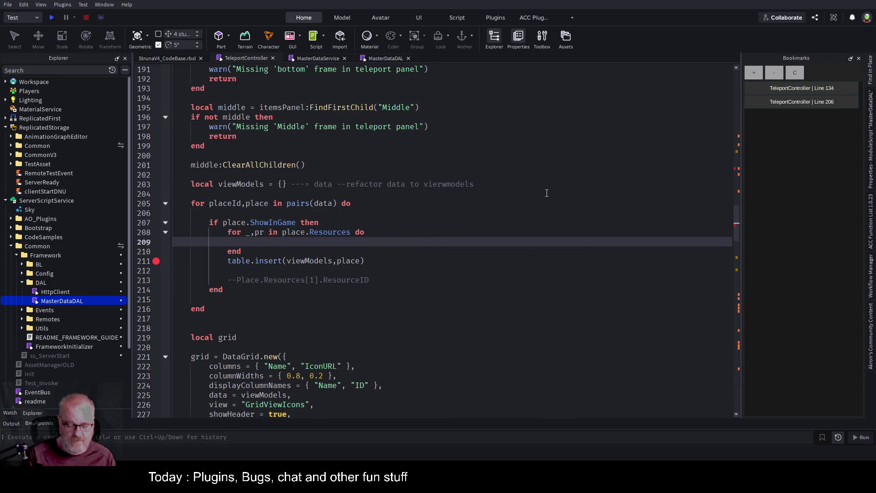
pyautogui.write('local mr =')
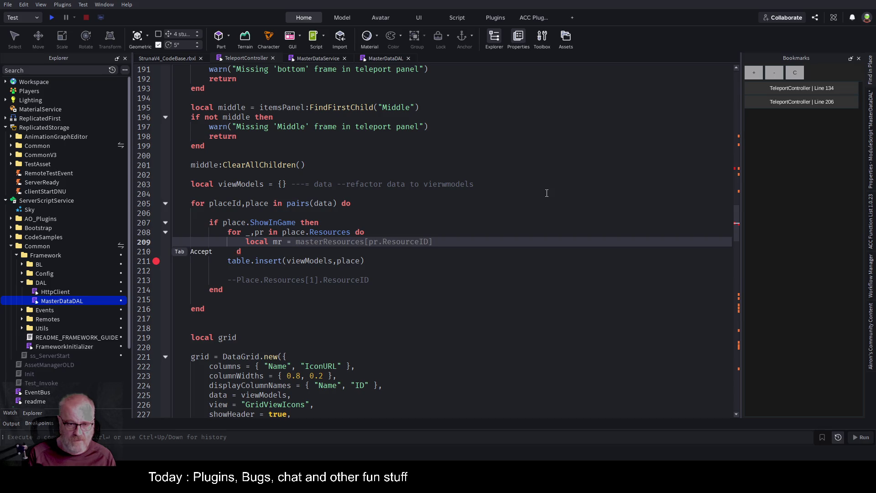
pyautogui.press('Tab')
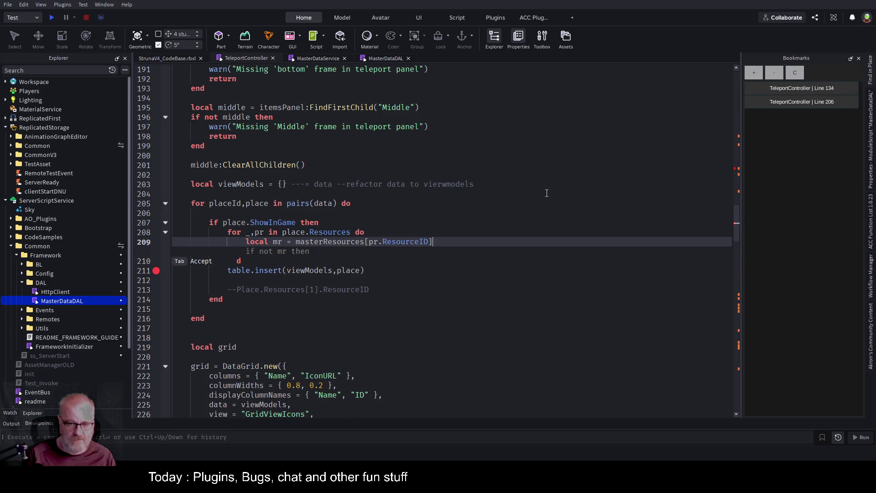
pyautogui.press('Tab')
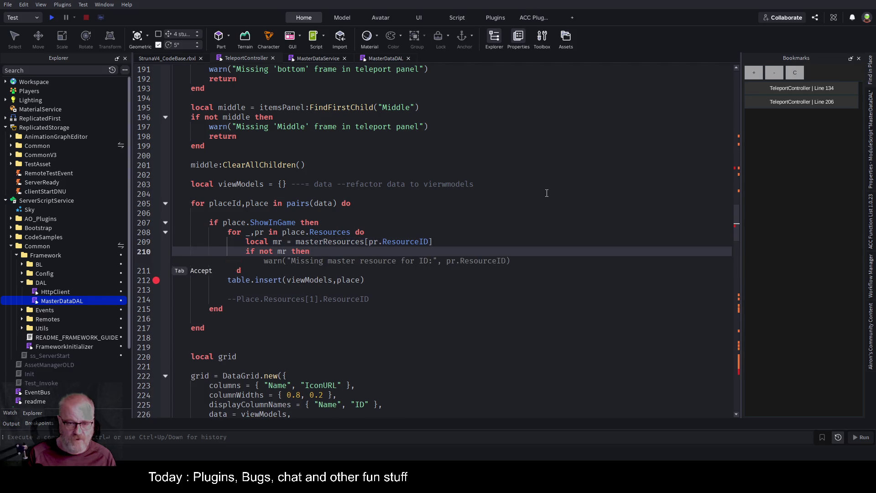
pyautogui.press('Tab')
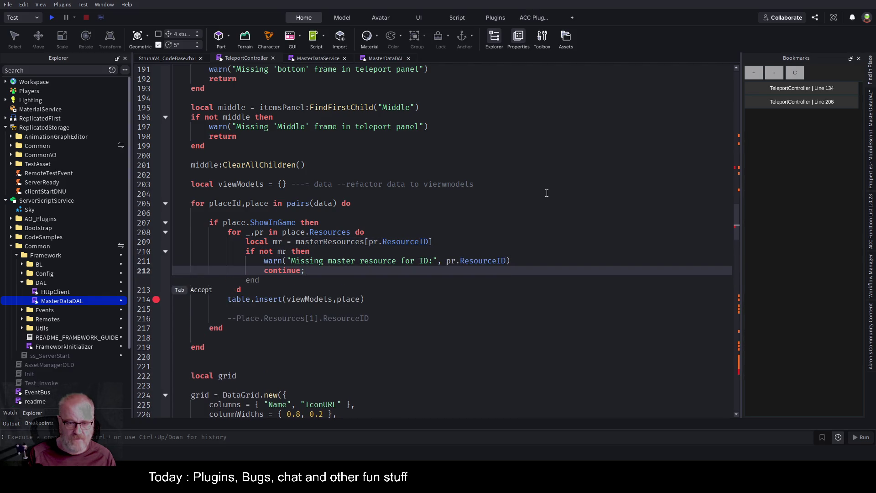
pyautogui.press('Tab')
# Step: Remove the auto-suggested mr.ShowInGame check added after the missing-resource guard
pyautogui.press('Return')
pyautogui.press('Tab')
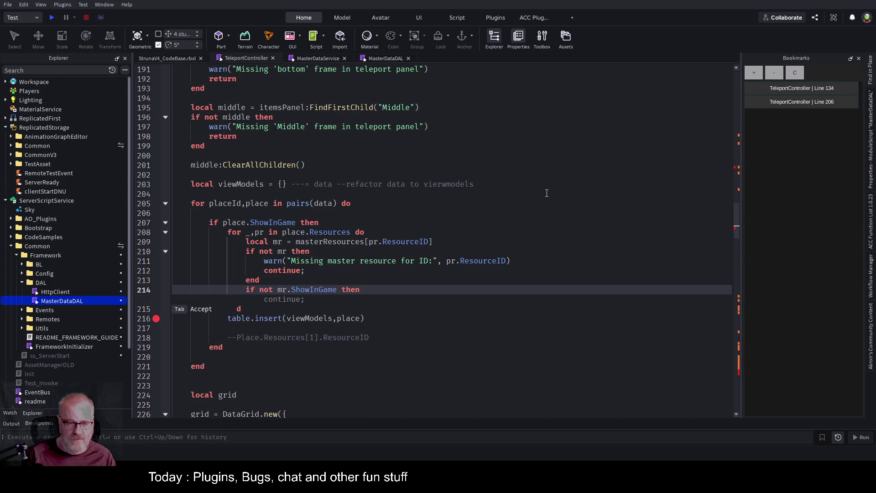
pyautogui.press('Escape')
pyautogui.press('Up')
pyautogui.press('Down')
pyautogui.hotkey('shift', 'Home')
pyautogui.press('BackSpace')
pyautogui.press('Up')
pyautogui.press('Up')
pyautogui.press('Up')
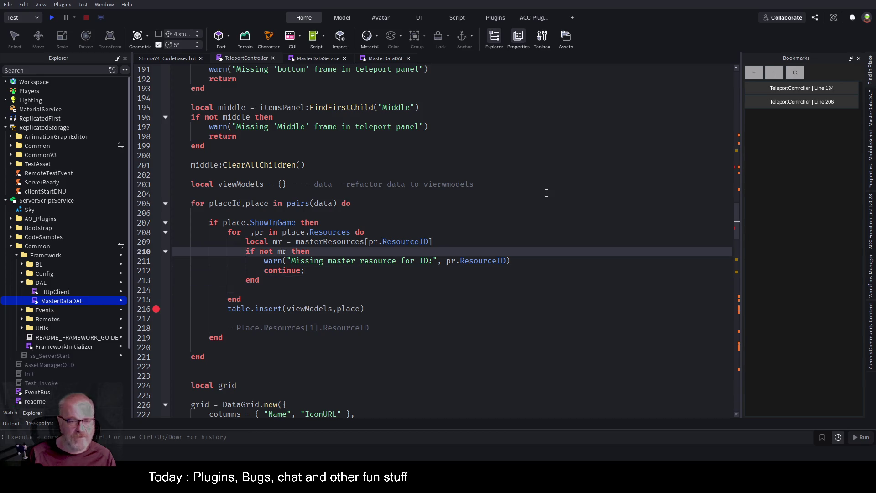
pyautogui.press('Down')
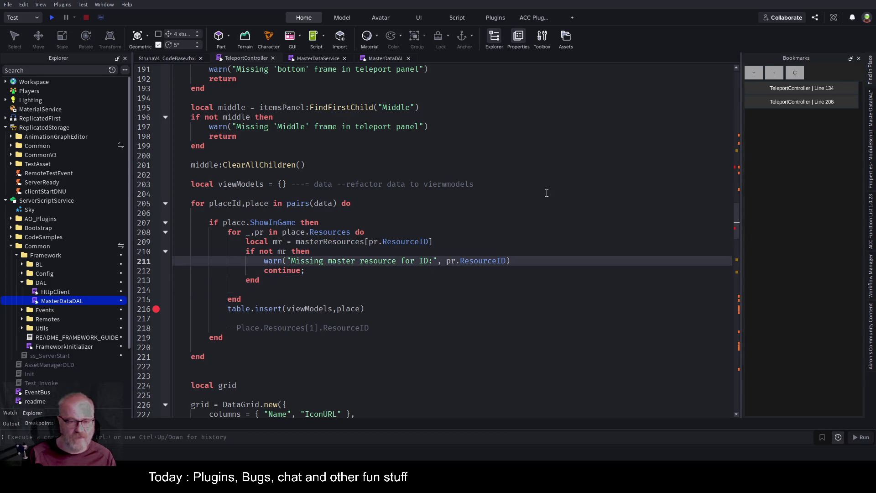
# Step: Below the 'continue' line, add an 'else' and open an empty line inside it
pyautogui.press('Down')
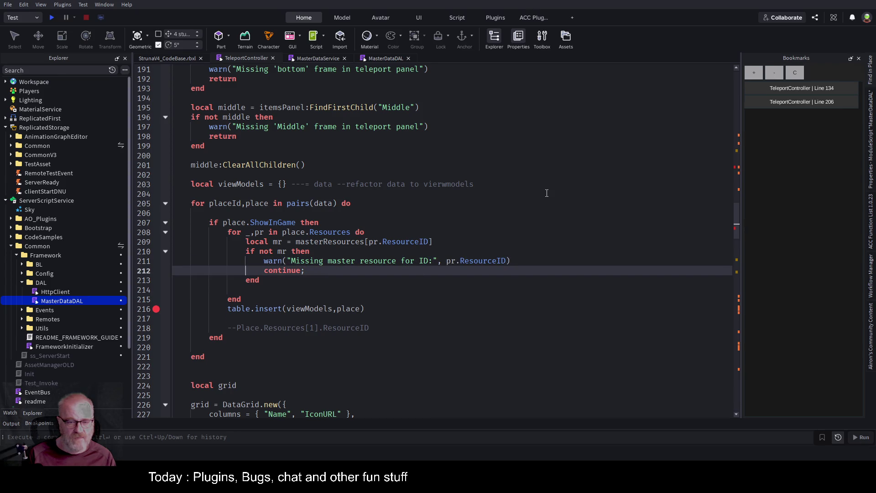
pyautogui.press('Up')
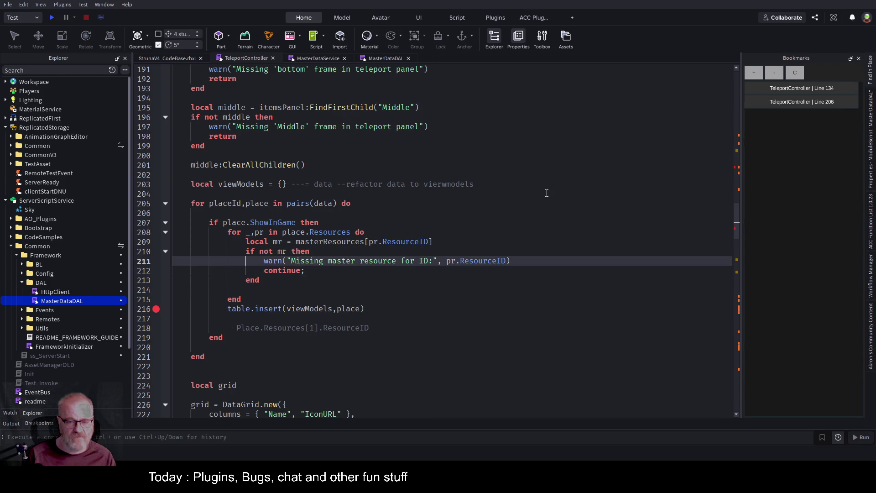
pyautogui.press('Up')
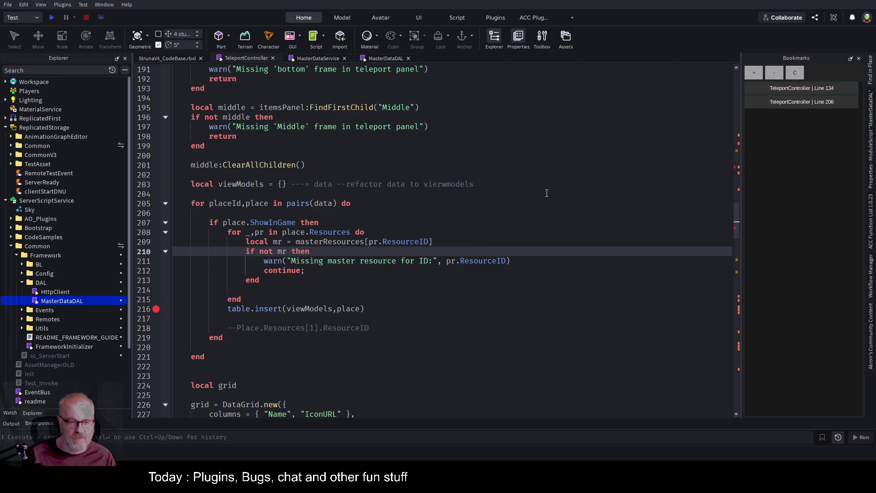
pyautogui.press('Up')
pyautogui.press('Up')
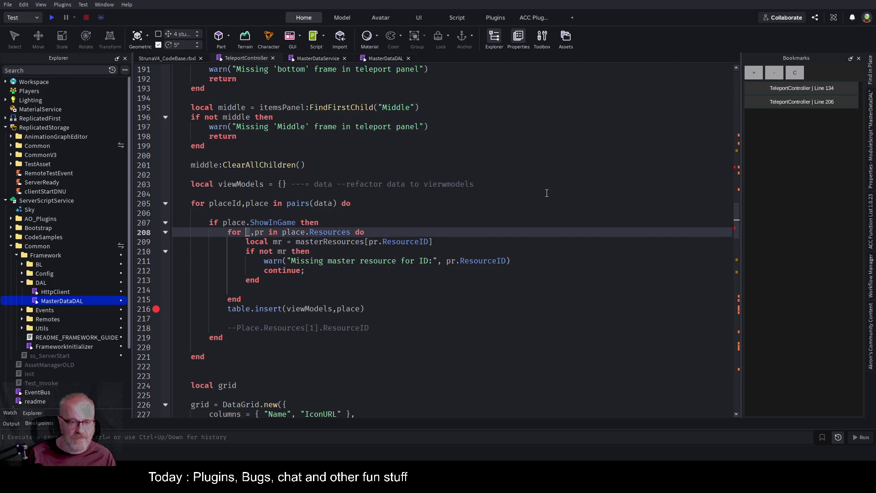
pyautogui.press('Right')
pyautogui.press('Down')
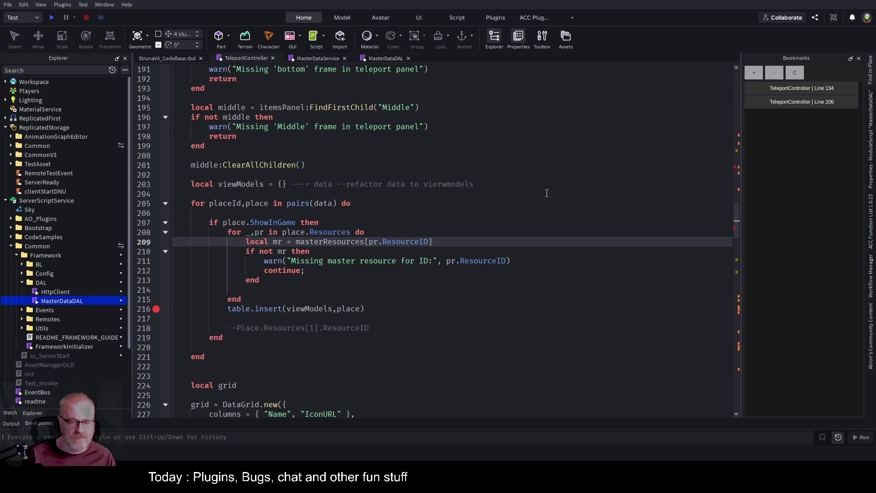
pyautogui.press('Down')
pyautogui.press('Down')
pyautogui.press('Down')
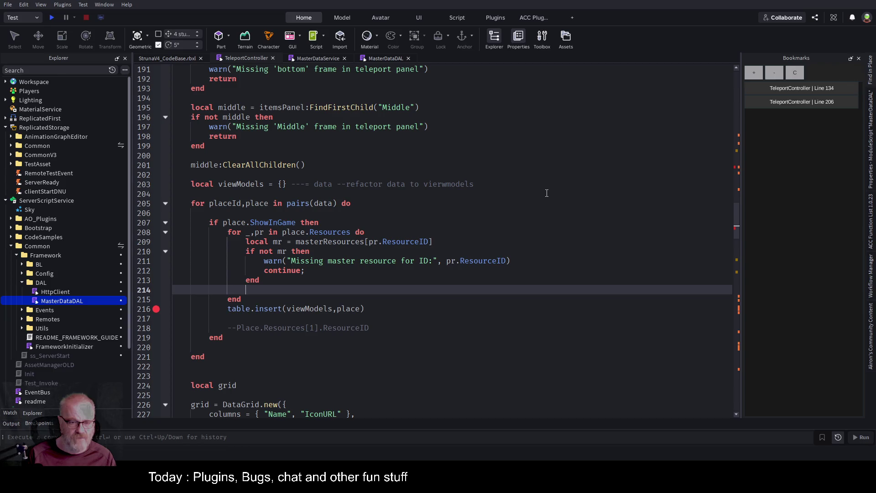
pyautogui.press('Up')
pyautogui.press('Up')
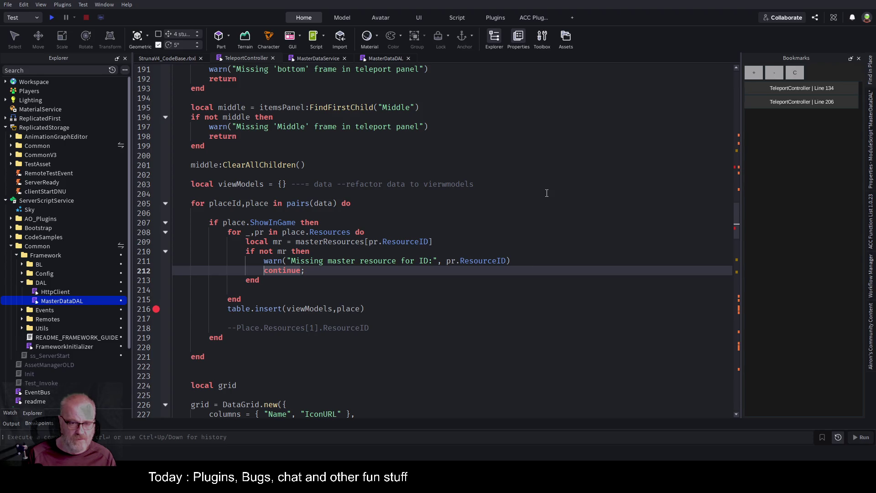
pyautogui.press('Down')
pyautogui.press('Down')
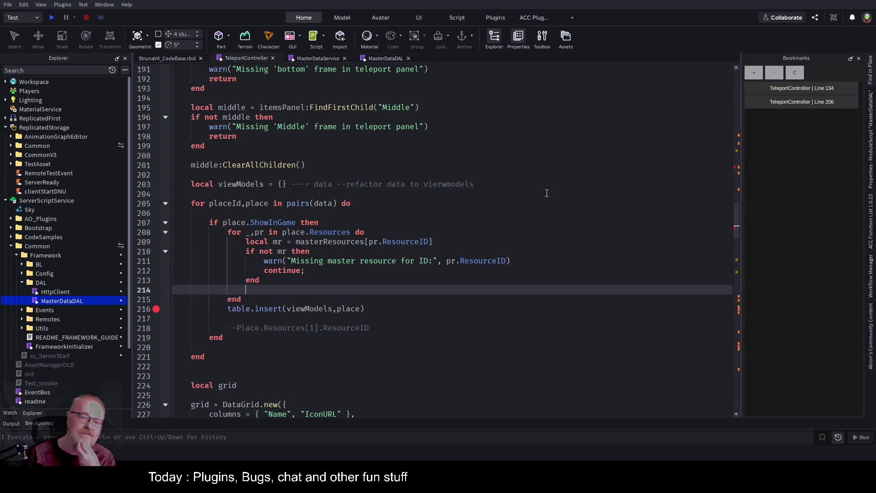
pyautogui.press('Up')
pyautogui.press('Up')
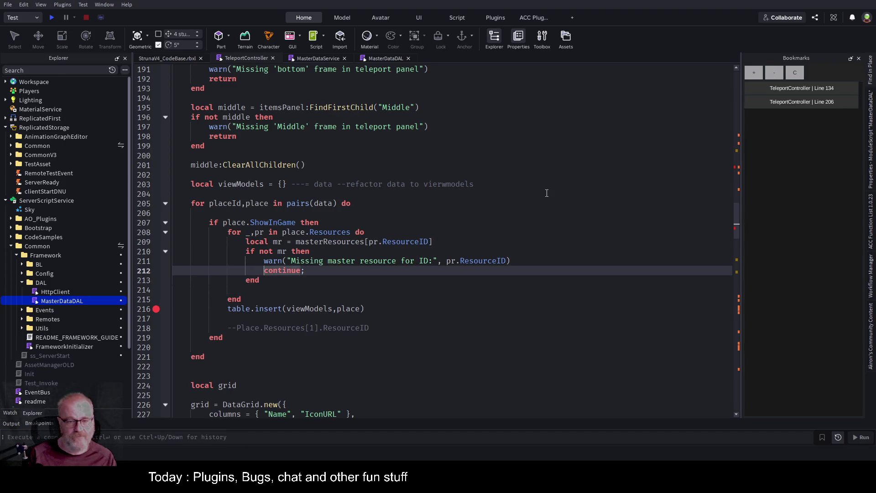
pyautogui.press('Return')
pyautogui.write('else')
pyautogui.press('Return')
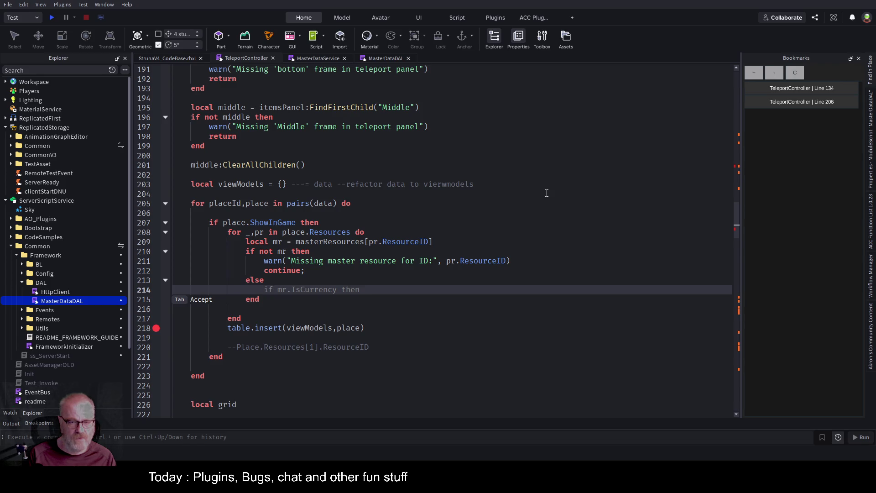
# Step: Enter the assignment pr.Name = mr.Name in the else branch and save
pyautogui.write('pr')
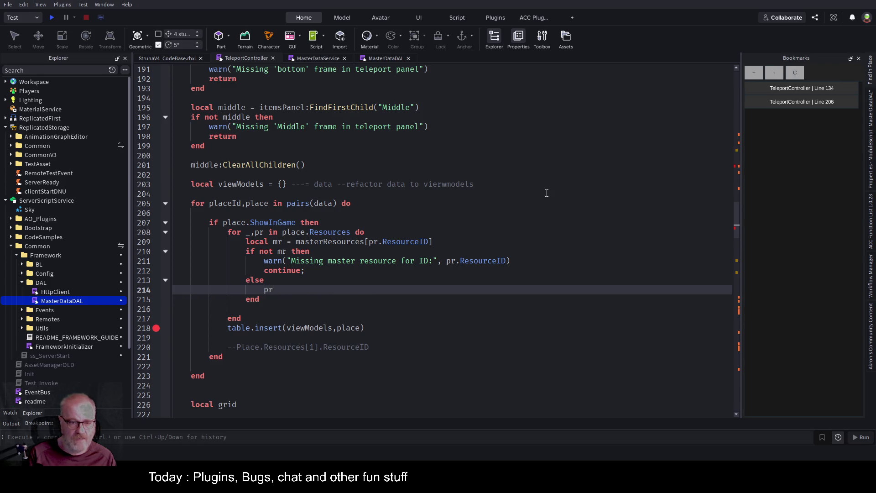
pyautogui.write('.Res')
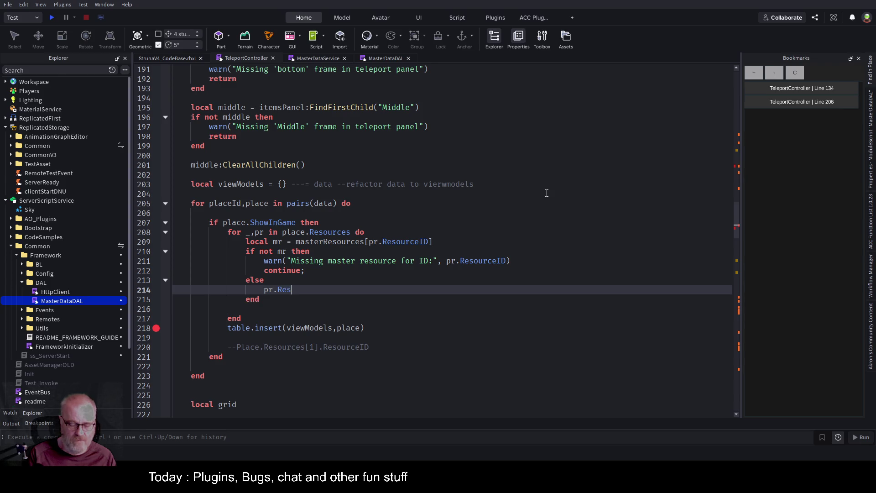
pyautogui.press('BackSpace')
pyautogui.press('BackSpace')
pyautogui.press('BackSpace')
pyautogui.write('Name')
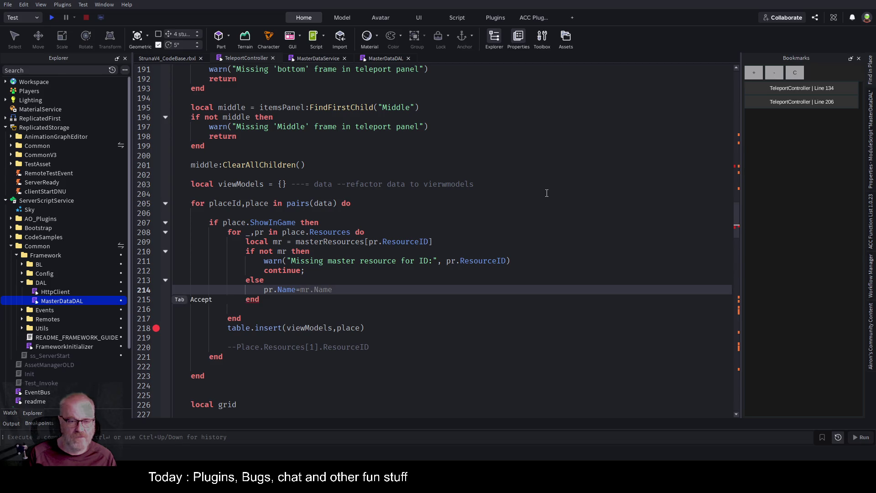
pyautogui.press('Tab')
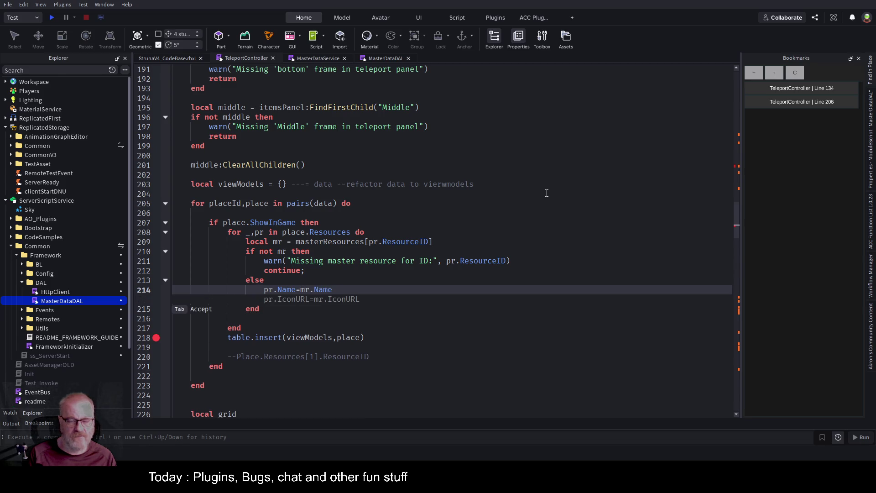
pyautogui.hotkey('ctrl', 's')
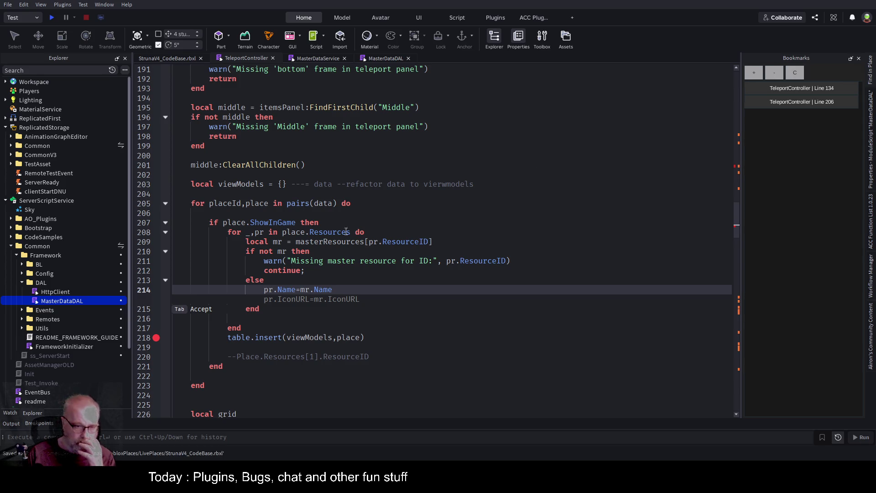
# Step: Change it to bracket indexing pr["Name"]=mr.Name, save the place, and start a playtest
pyautogui.press('Escape')
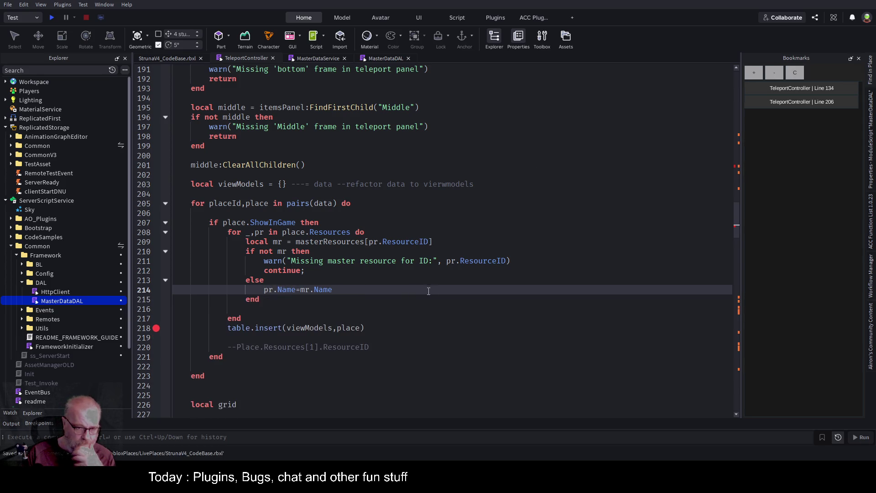
pyautogui.press('Right')
pyautogui.press('Delete')
pyautogui.write('["')
pyautogui.press('Right')
pyautogui.press('Right')
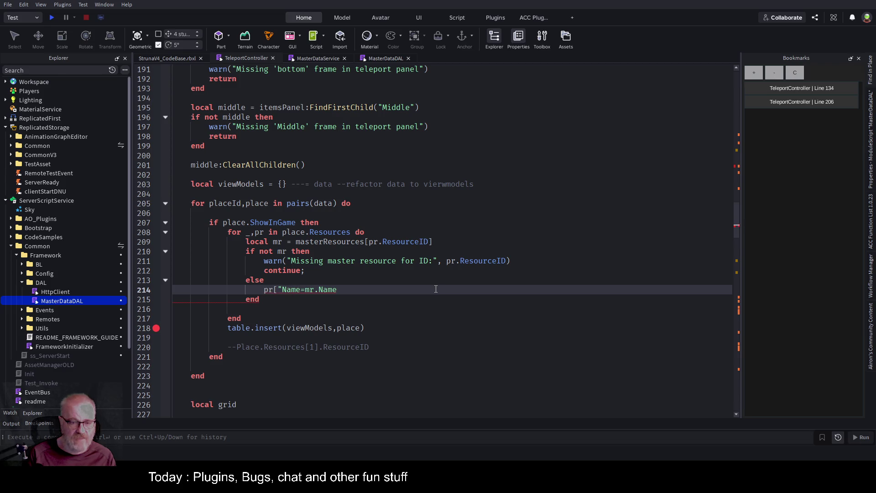
pyautogui.write('"]')
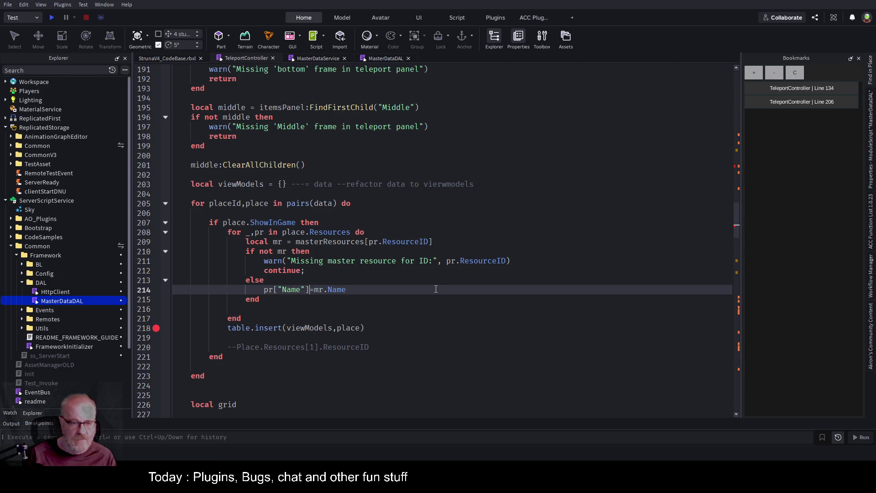
pyautogui.press('Up')
pyautogui.hotkey('ctrl', 's')
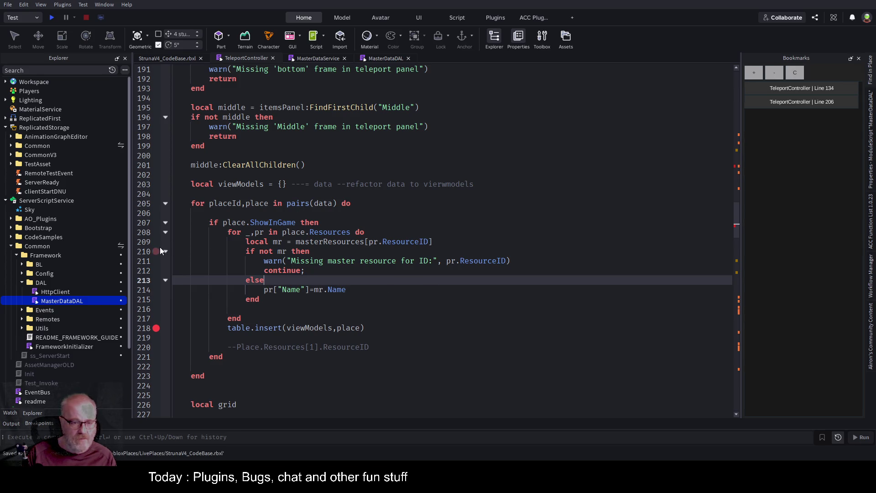
pyautogui.click(51, 18)
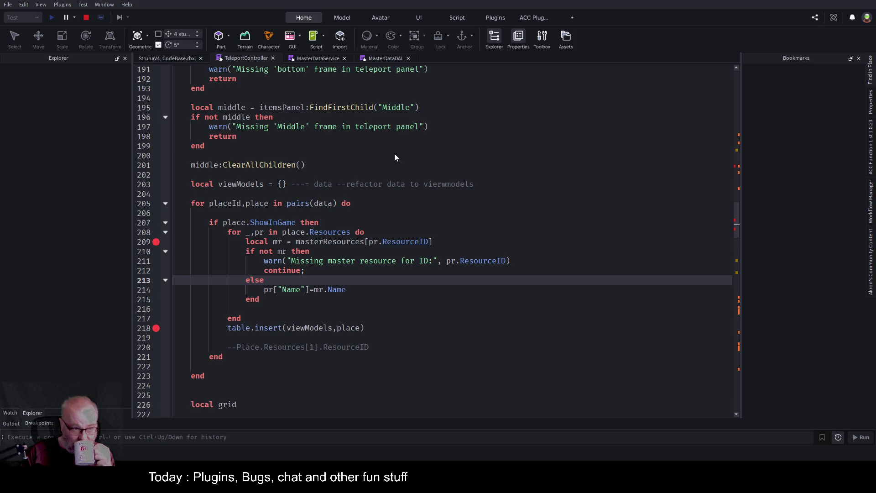
# Step: Trigger the breakpoint by opening teleport in the running game and expand pr in the watch list
pyautogui.click(171, 58)
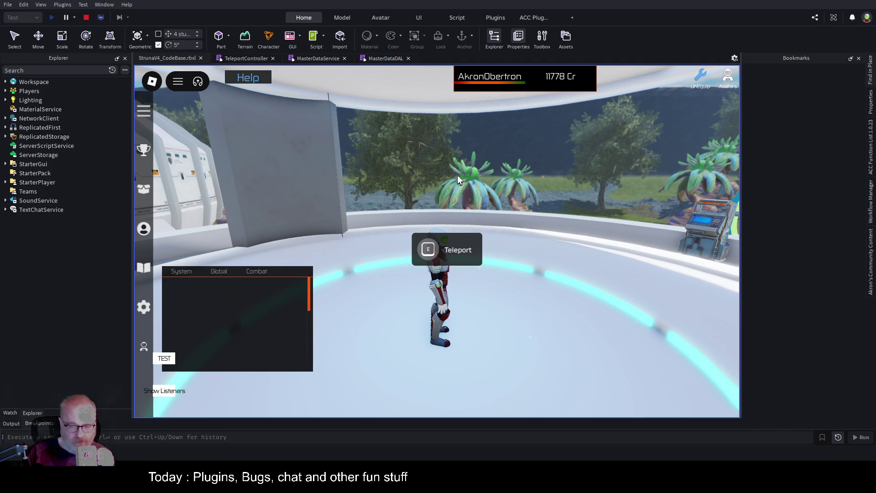
pyautogui.click(433, 252)
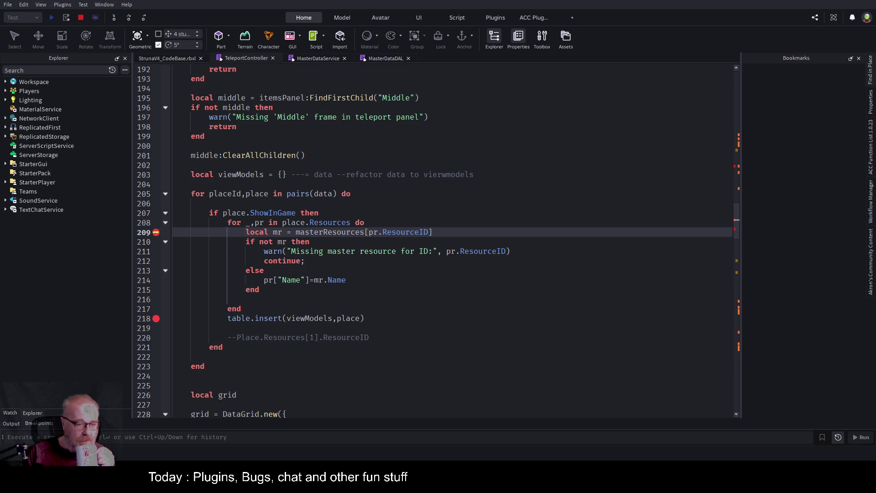
pyautogui.click(17, 412)
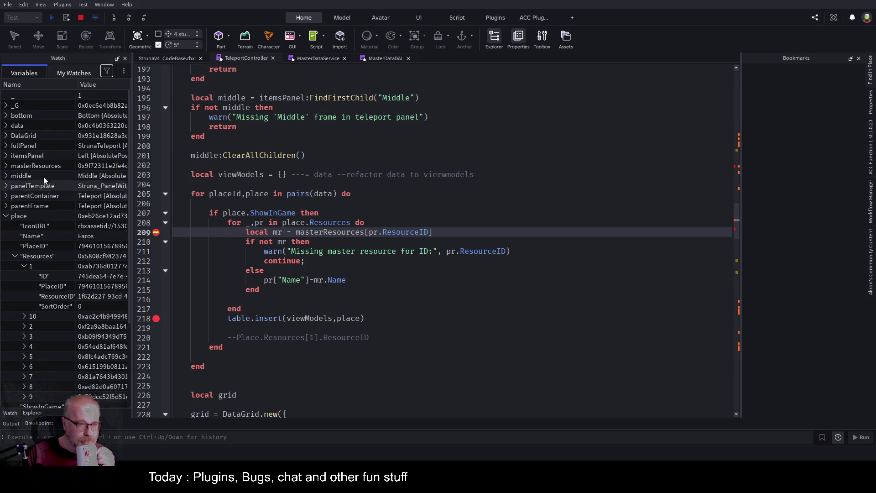
pyautogui.click(6, 216)
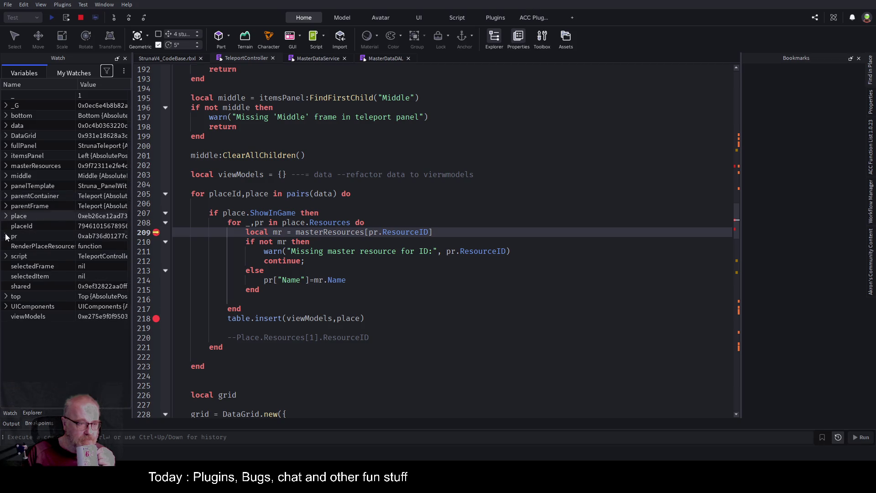
pyautogui.click(6, 236)
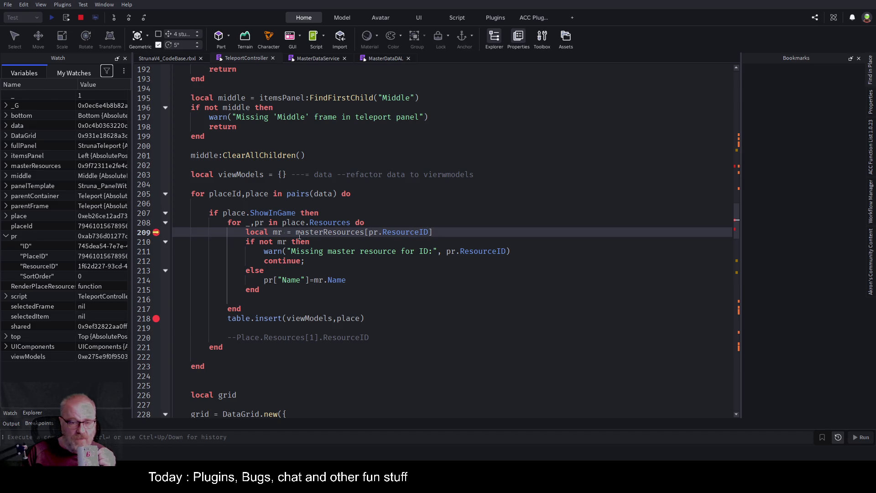
# Step: Step through the else branch, inspect resources' copied names like Silver, and stop the playtest
pyautogui.click(129, 16)
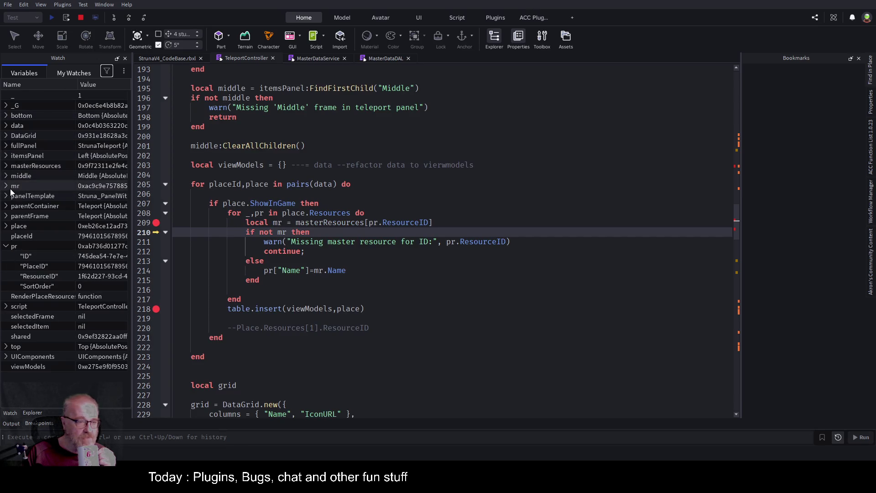
pyautogui.click(10, 187)
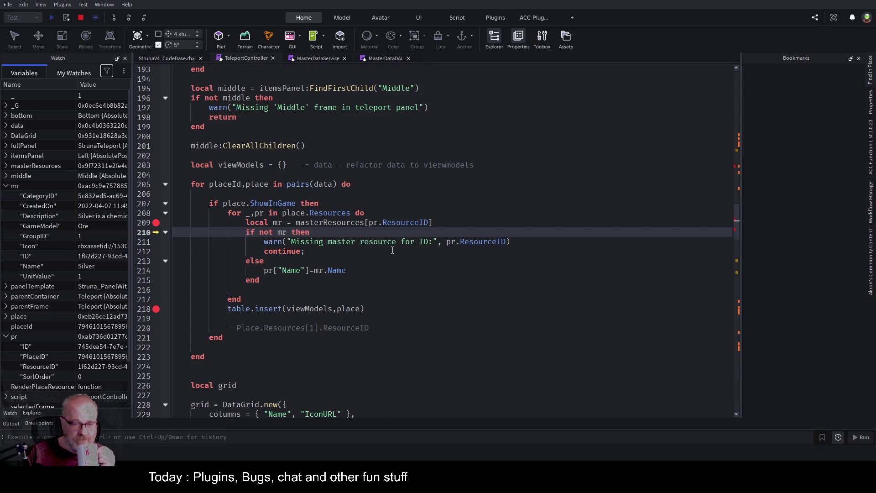
pyautogui.click(129, 18)
pyautogui.click(130, 18)
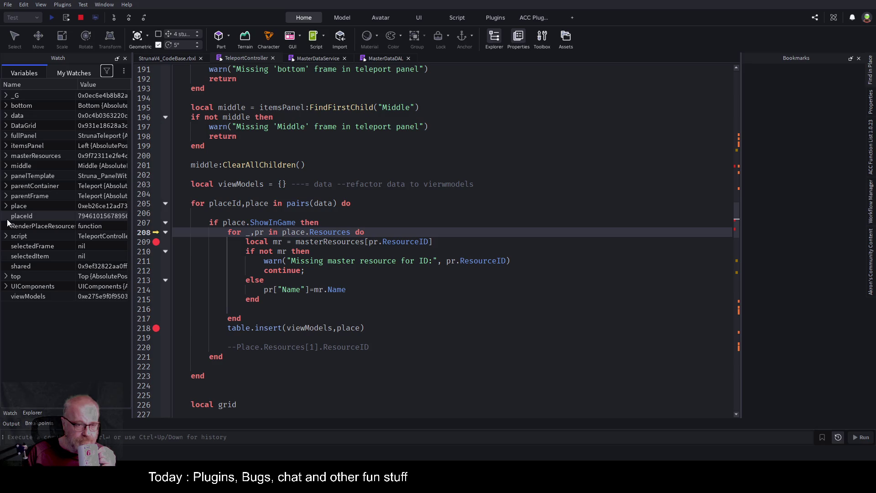
pyautogui.click(6, 205)
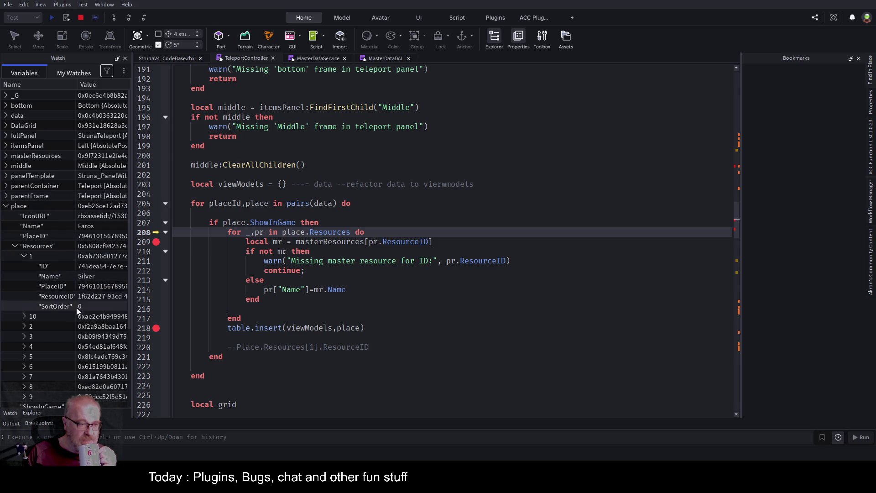
pyautogui.click(22, 316)
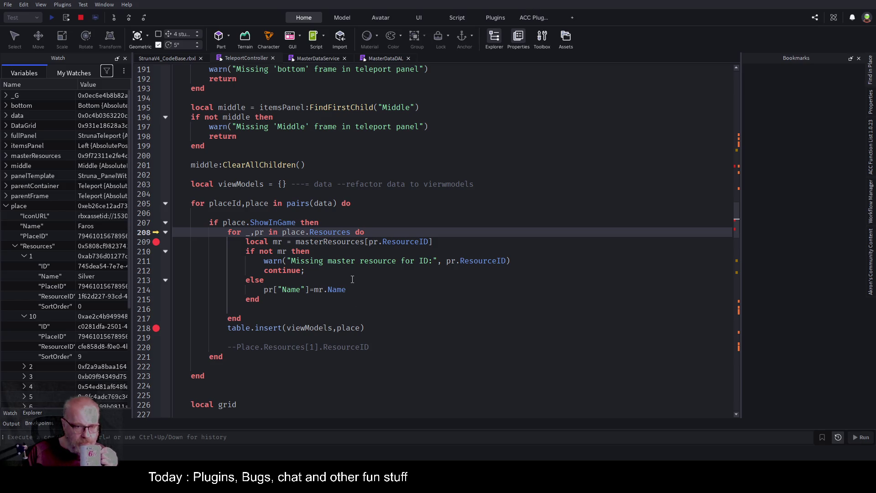
pyautogui.press('Down')
pyautogui.press('Down')
pyautogui.press('Down')
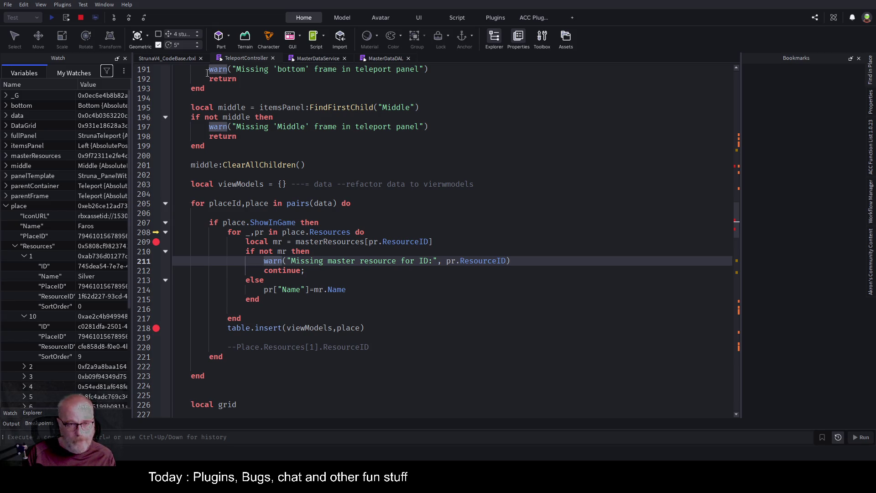
pyautogui.click(81, 18)
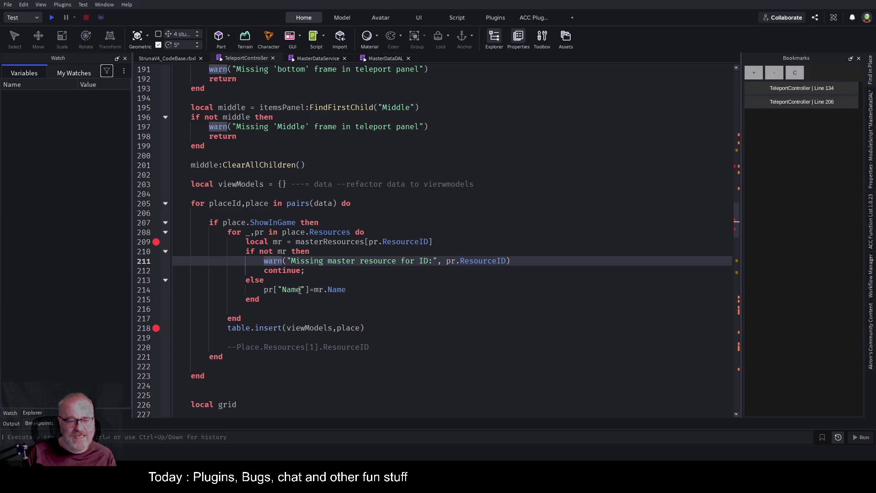
# Step: Replace the warn/continue lines with pr["Name"]="unknown" and save the place
pyautogui.moveTo(262, 290); pyautogui.dragTo(310, 289)
pyautogui.hotkey('ctrl', 'c')
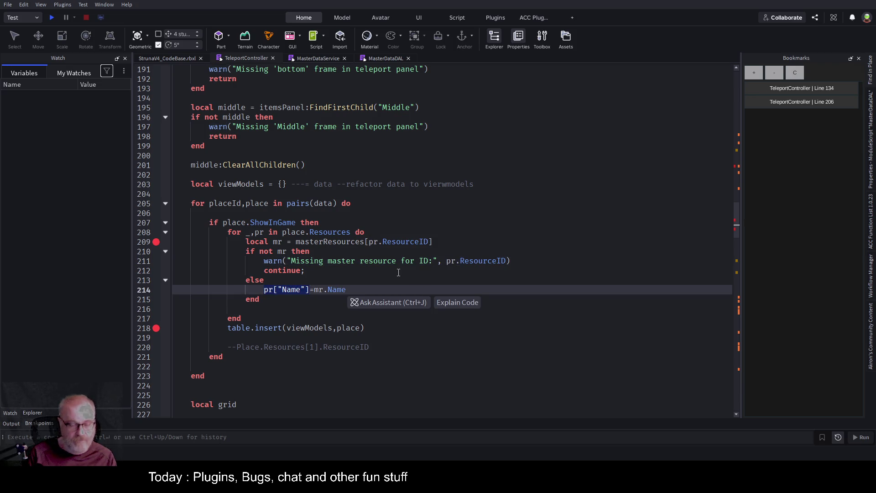
pyautogui.press('Up')
pyautogui.press('Up')
pyautogui.press('Up')
pyautogui.press('Home')
pyautogui.hotkey('shift', 'Down')
pyautogui.hotkey('shift', 'End')
pyautogui.hotkey('ctrl', 'v')
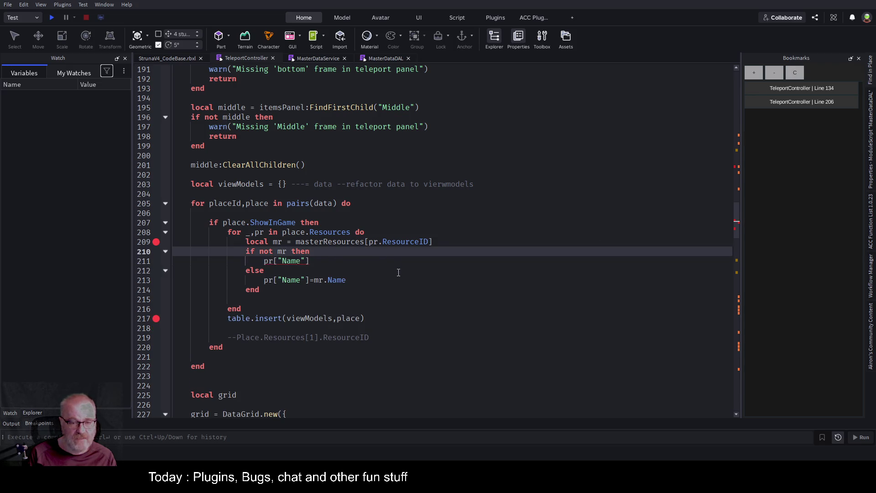
pyautogui.write('="unknown')
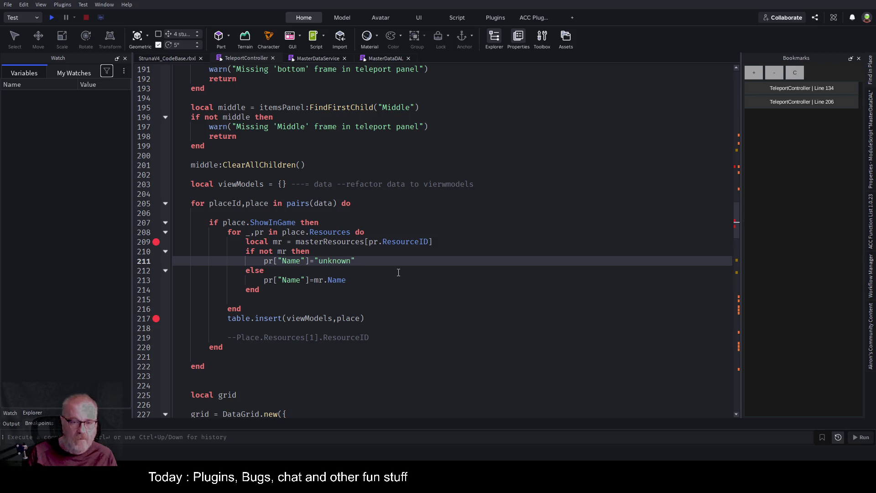
pyautogui.hotkey('ctrl', 's')
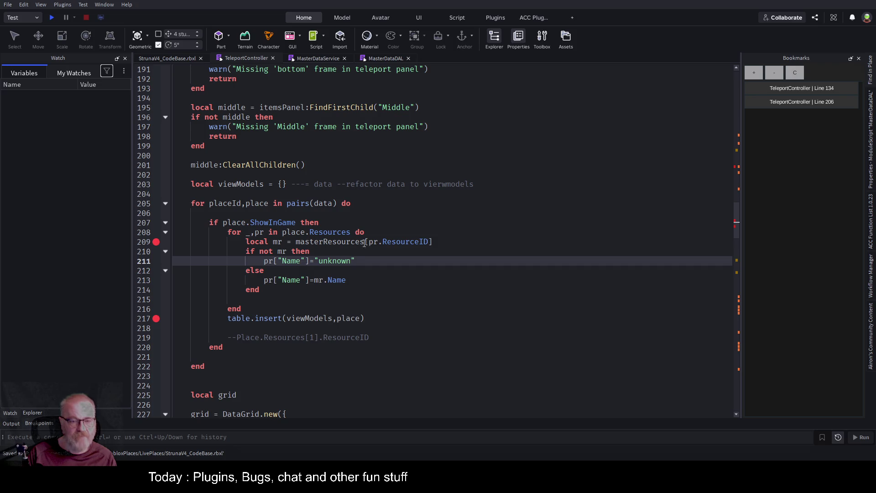
# Step: Disable the breakpoints on lines 209 and 217 of the loop
pyautogui.click(313, 318)
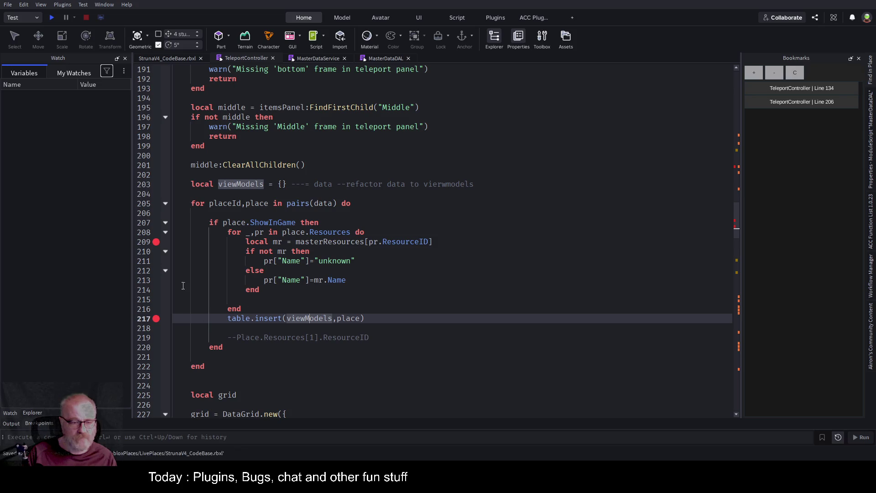
pyautogui.click(158, 242)
pyautogui.click(160, 315)
pyautogui.click(269, 279)
# Step: Scroll down, add an extra ',s' argument at the end of line 266, then remove it
pyautogui.scroll(-5, 271, 269)
pyautogui.scroll(-5, 271, 268)
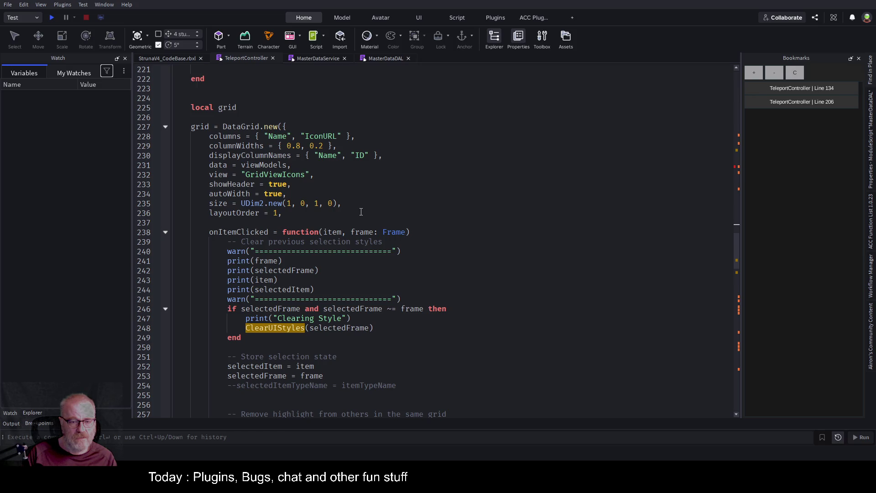
pyautogui.scroll(-5, 360, 219)
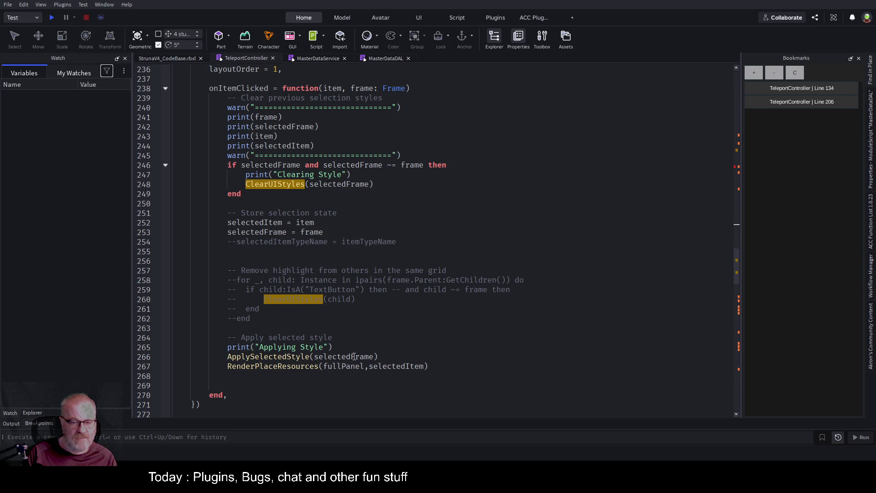
pyautogui.click(376, 356)
pyautogui.write(',s')
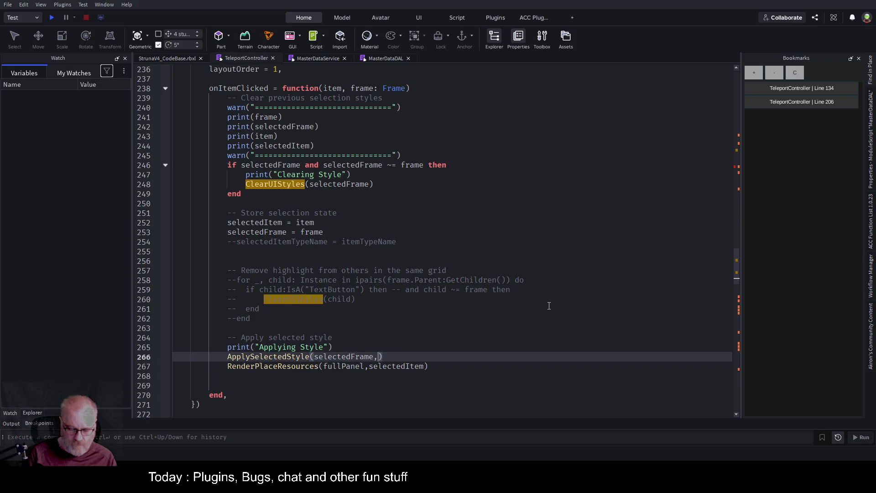
pyautogui.press('BackSpace')
pyautogui.press('BackSpace')
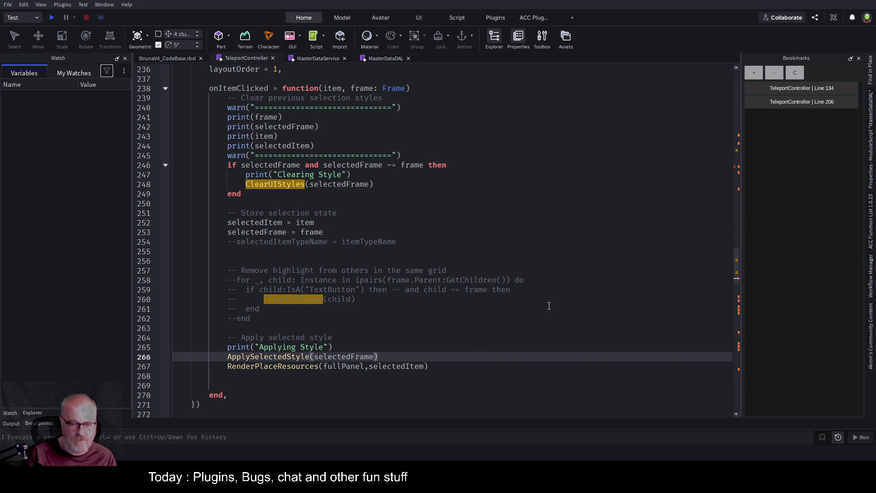
pyautogui.press('Down')
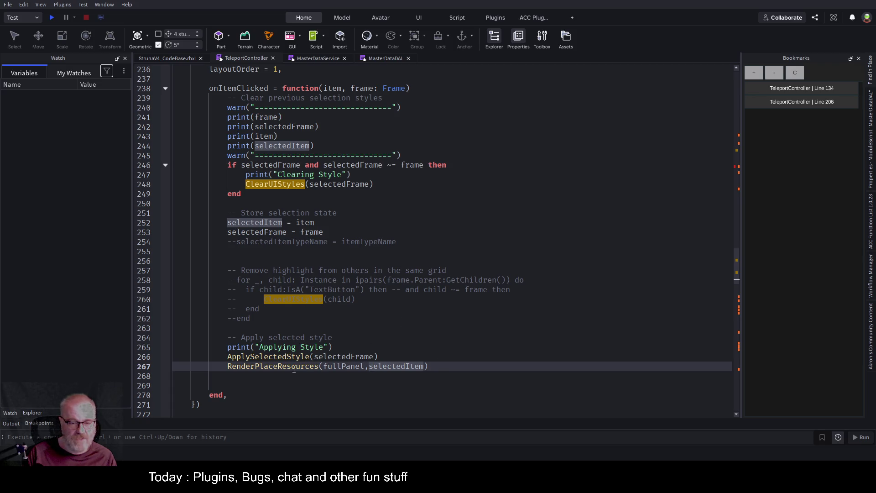
# Step: Jump to RenderPlaceResources with F12, unfold it, disable its line 154 breakpoint, and start a playtest
pyautogui.click(296, 368)
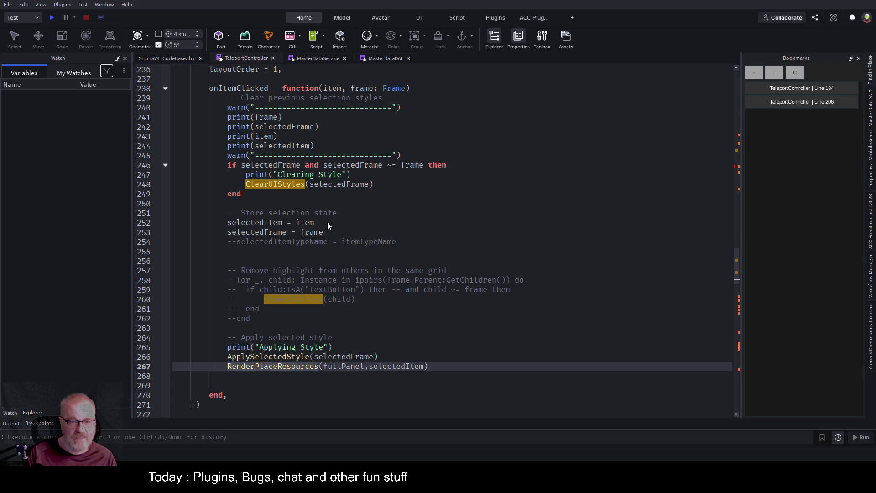
pyautogui.press('F12')
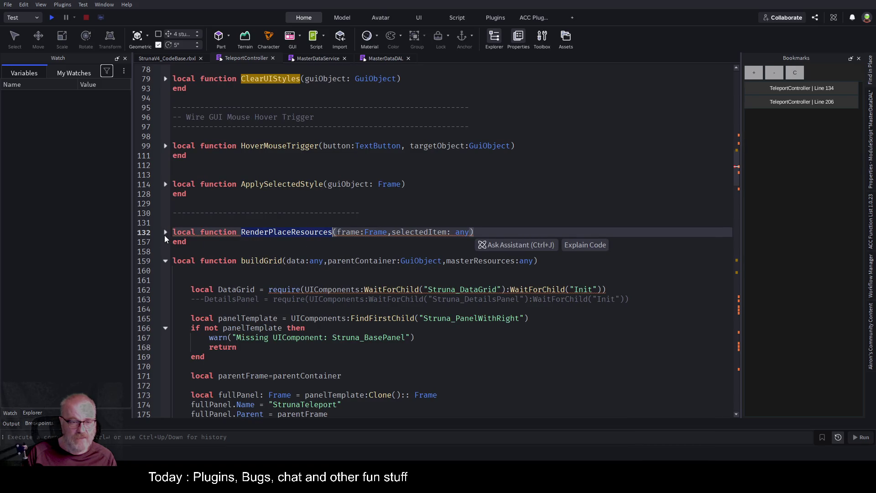
pyautogui.click(164, 234)
pyautogui.scroll(-4, 413, 226)
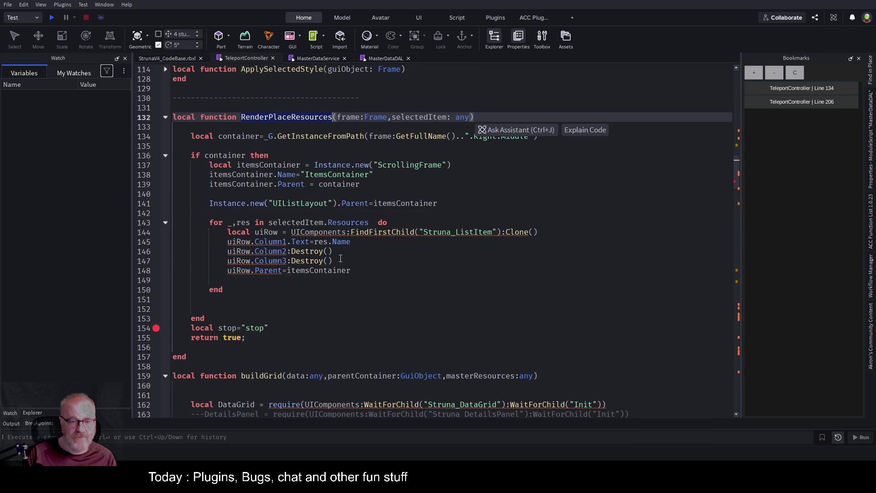
pyautogui.click(350, 241)
pyautogui.press('Up')
pyautogui.press('Down')
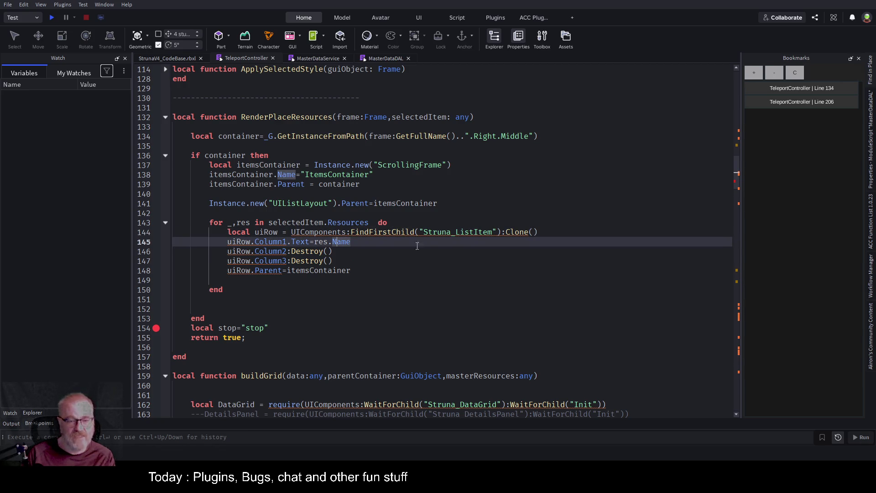
pyautogui.click(156, 328)
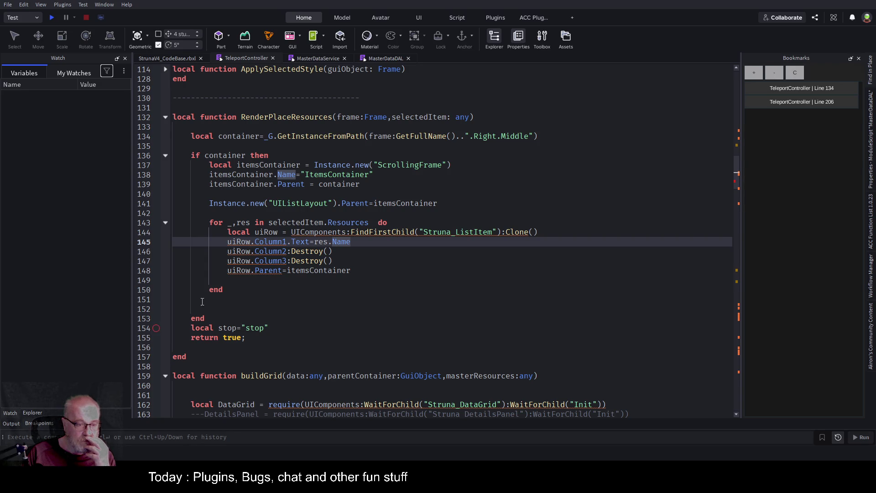
pyautogui.click(52, 18)
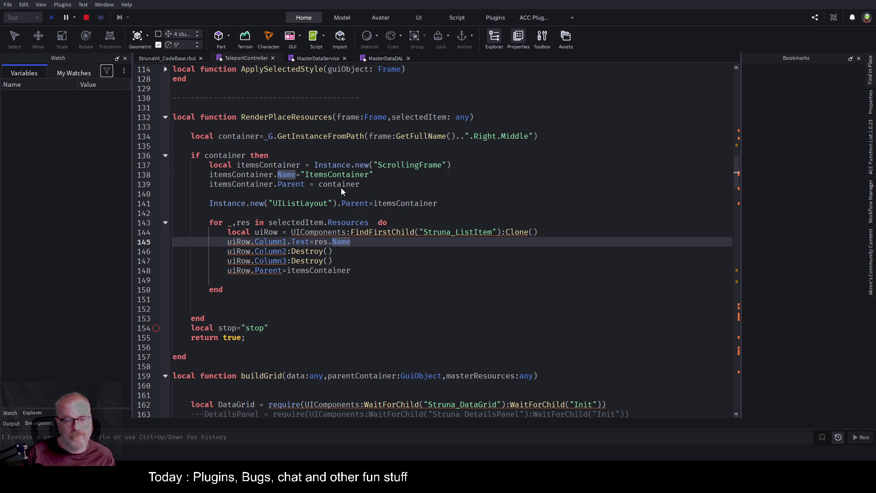
# Step: Re-enable the line 154 breakpoint, then pick Faros in the in-game Teleport panel to trigger it
pyautogui.click(156, 328)
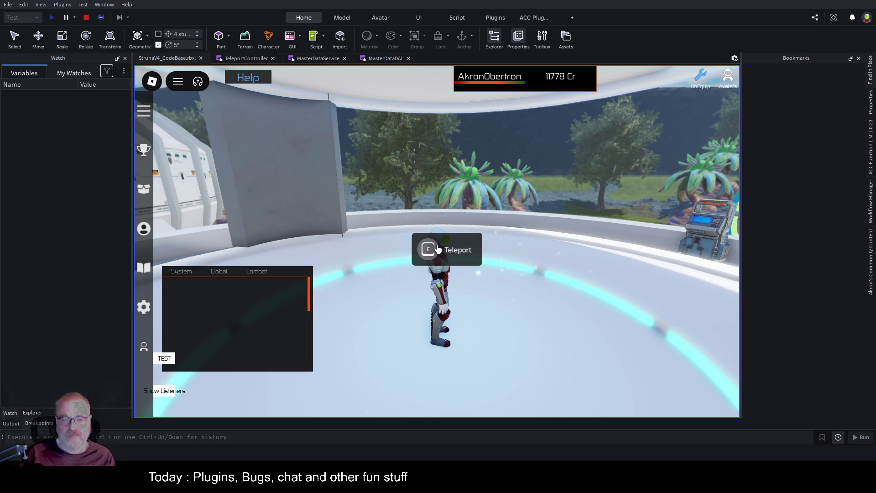
pyautogui.press('e')
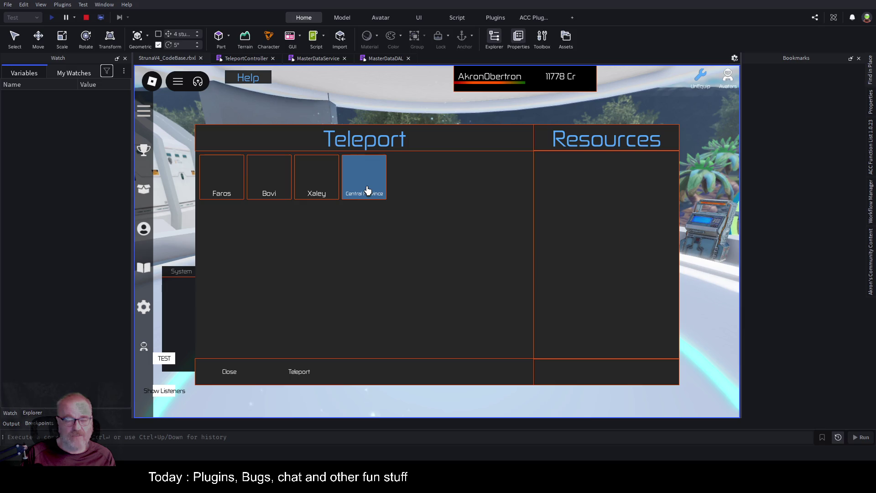
pyautogui.click(243, 188)
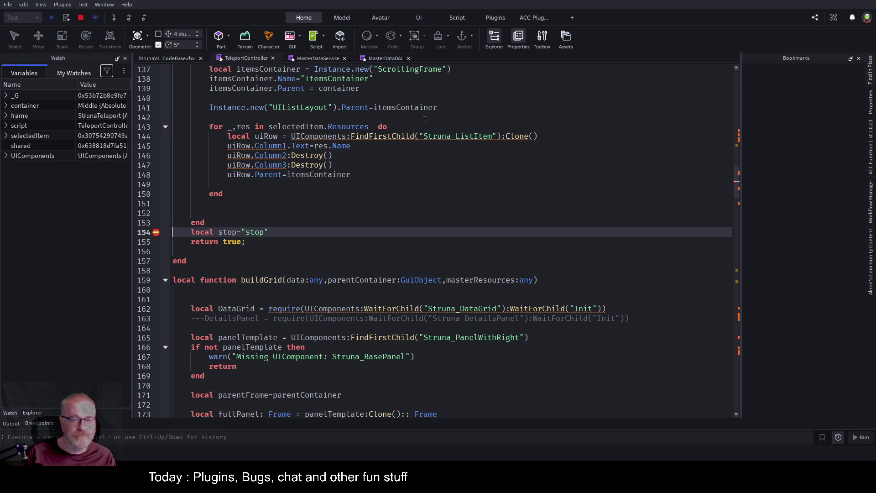
# Step: Resume execution with F5 and choose Faros again in the Teleport window to re-hit the breakpoint
pyautogui.scroll(3, 392, 202)
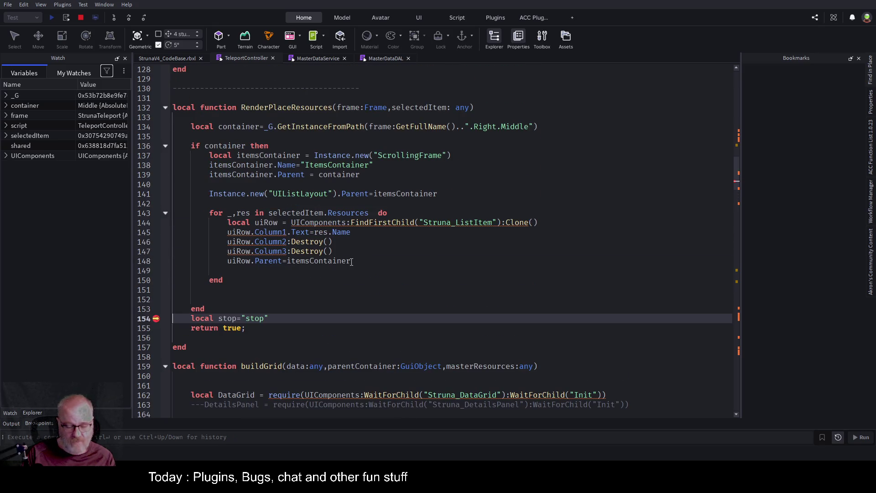
pyautogui.press('F5')
pyautogui.click(172, 57)
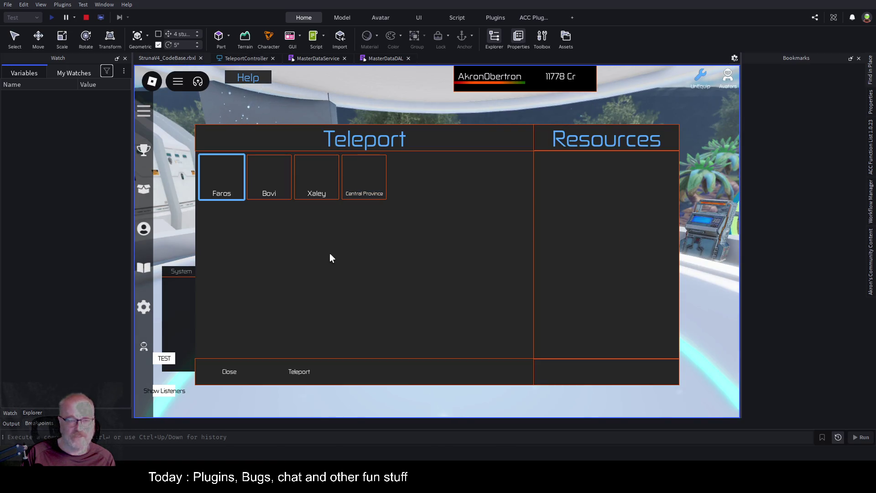
pyautogui.click(223, 184)
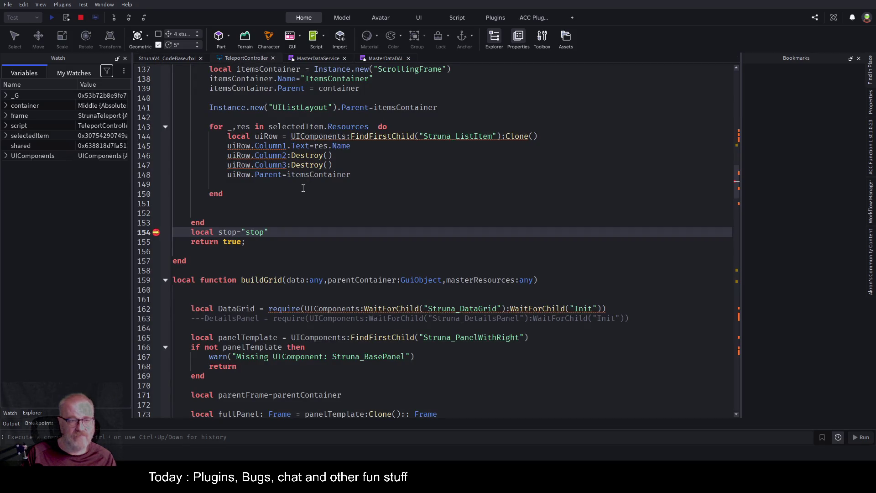
# Step: Expand the container variable and its Children in the Watch panel, widening it to read the two ItemsContainer entries
pyautogui.scroll(3, 303, 188)
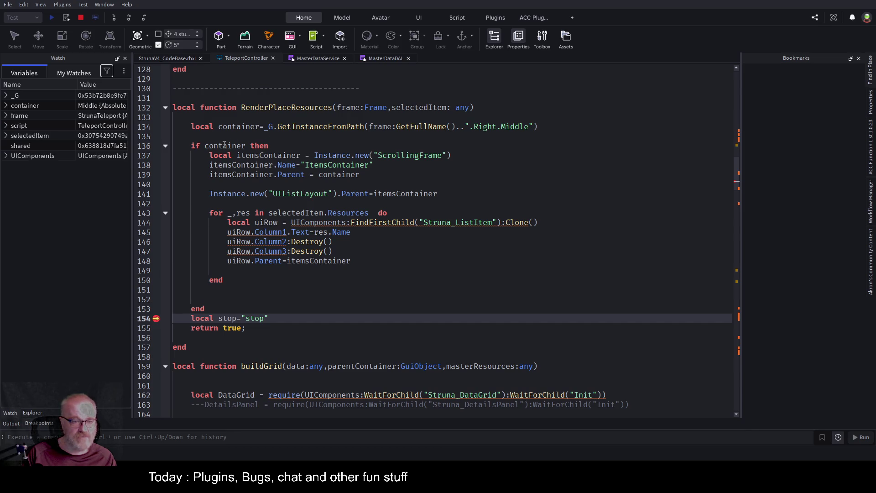
pyautogui.click(105, 105)
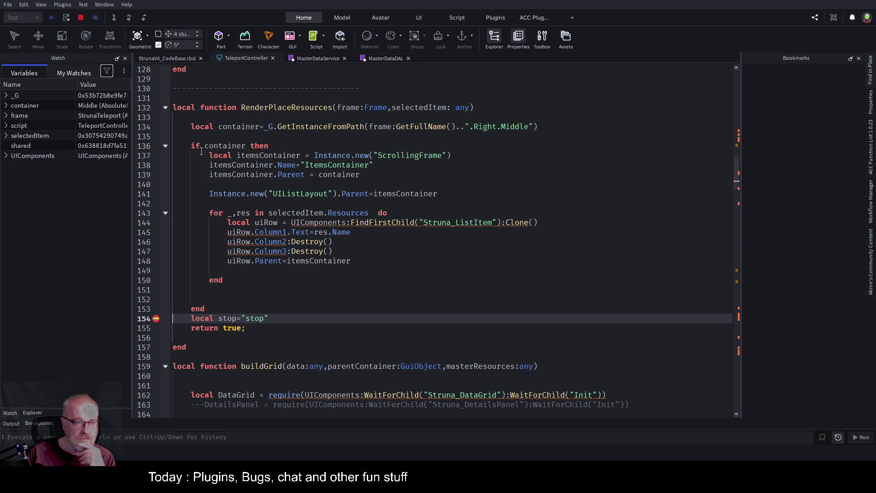
pyautogui.click(6, 106)
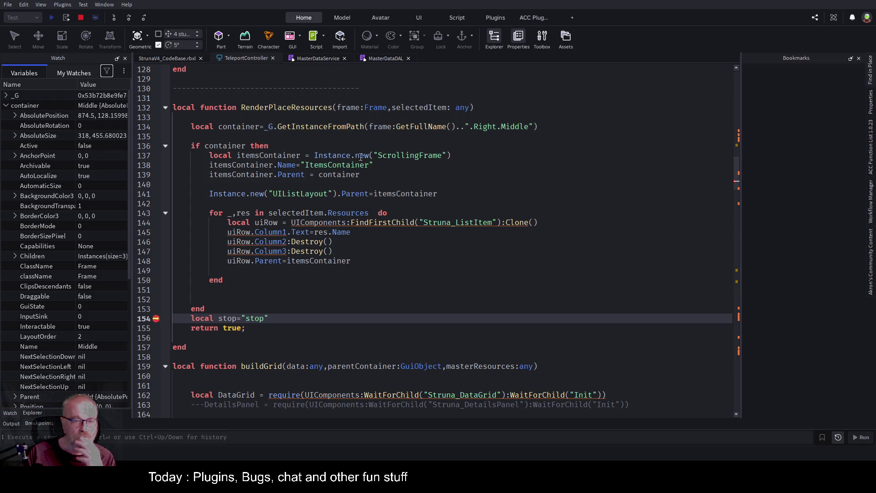
pyautogui.click(14, 256)
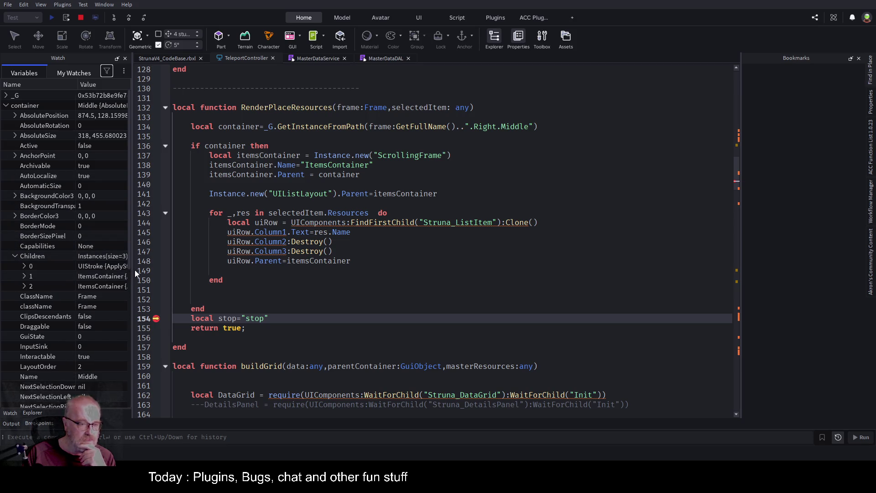
pyautogui.moveTo(132, 270); pyautogui.dragTo(213, 271)
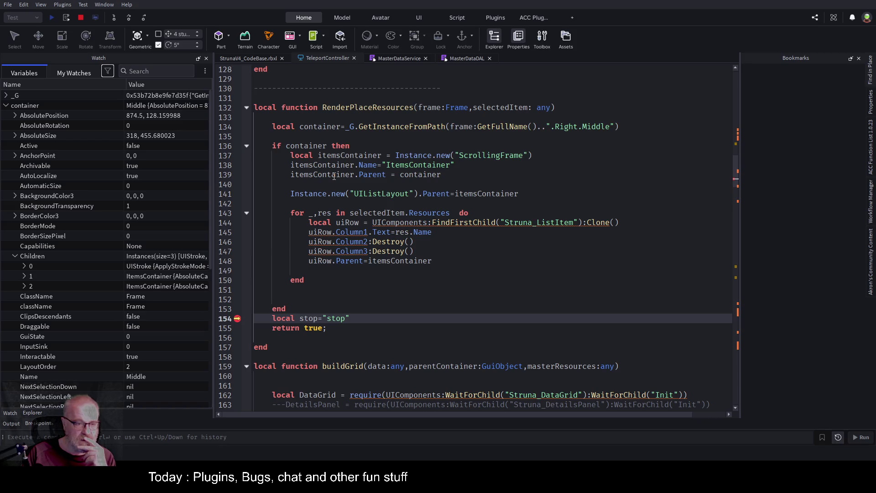
pyautogui.doubleClick(334, 176)
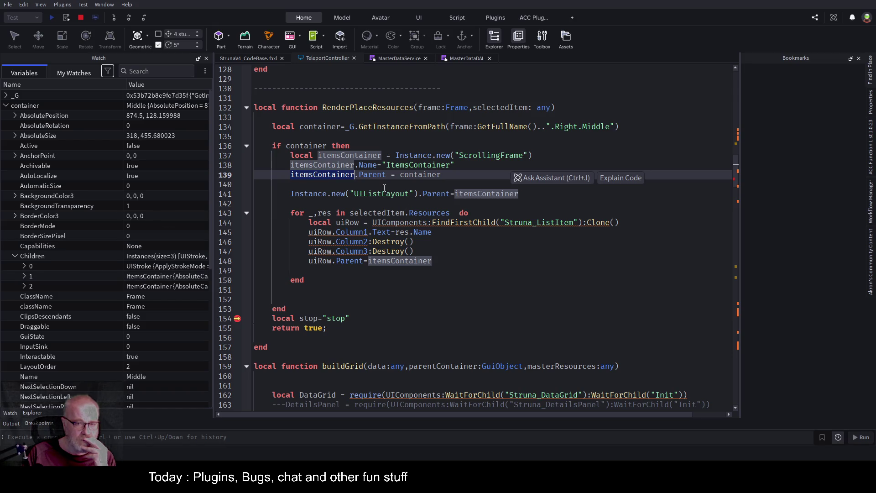
pyautogui.click(398, 195)
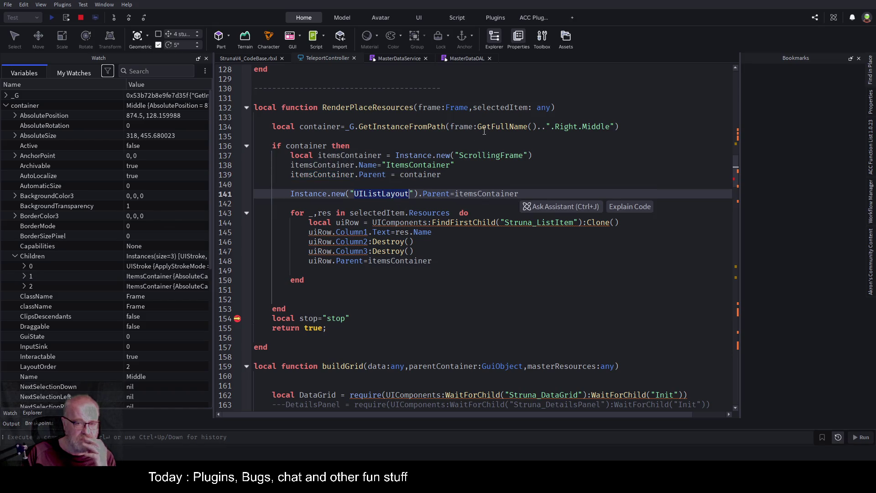
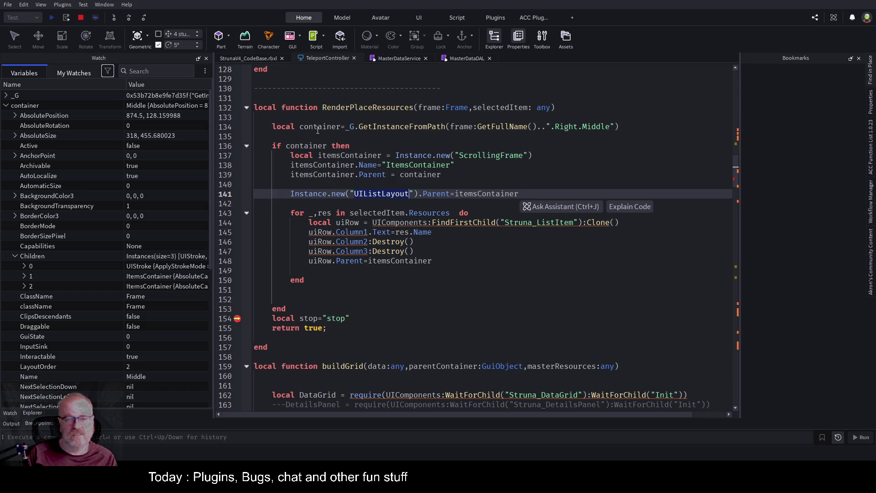
# Step: Add a correctly spelled container:ClearAllChildren() line after 'if container then' and stop the playtest
pyautogui.click(429, 129)
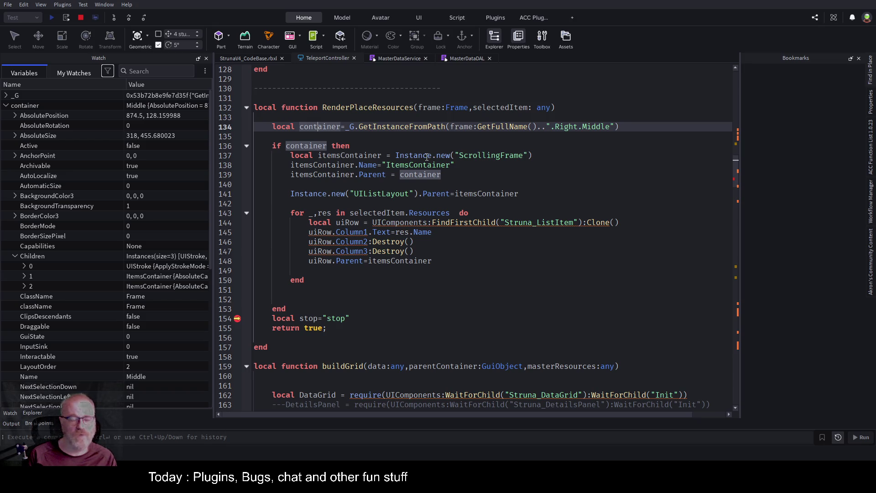
pyautogui.press('Down')
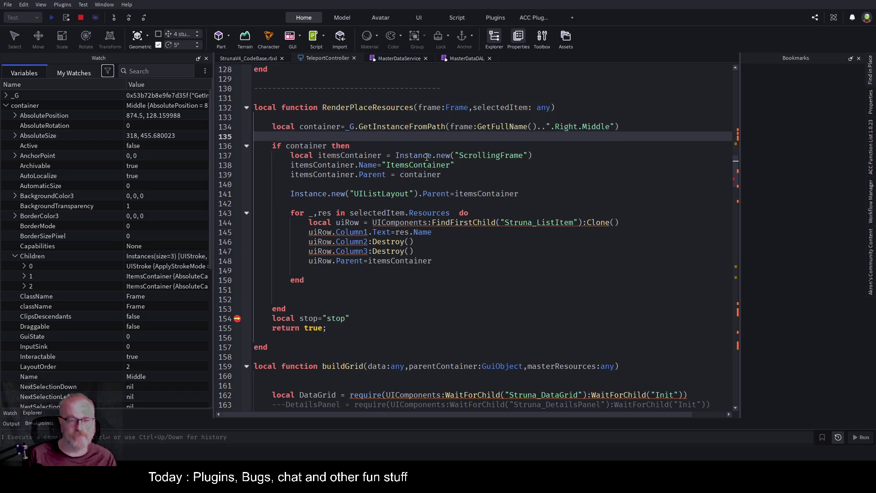
pyautogui.press('Down')
pyautogui.press('Down')
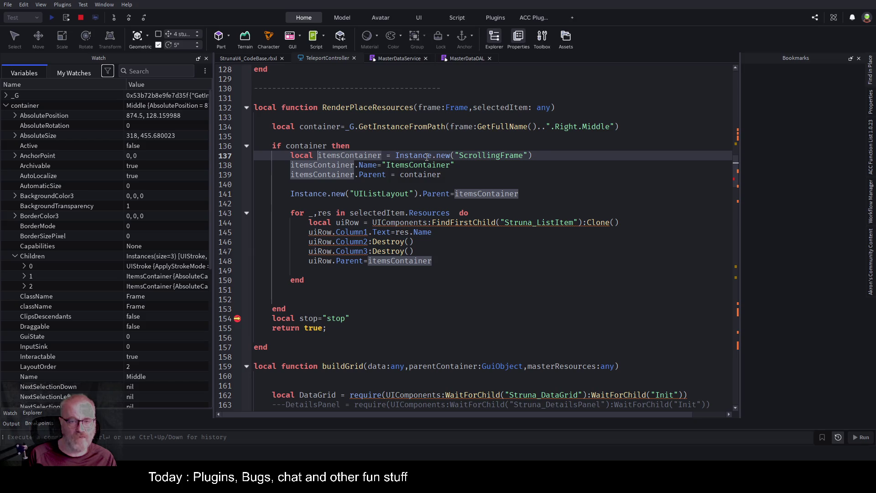
pyautogui.press('Up')
pyautogui.press('End')
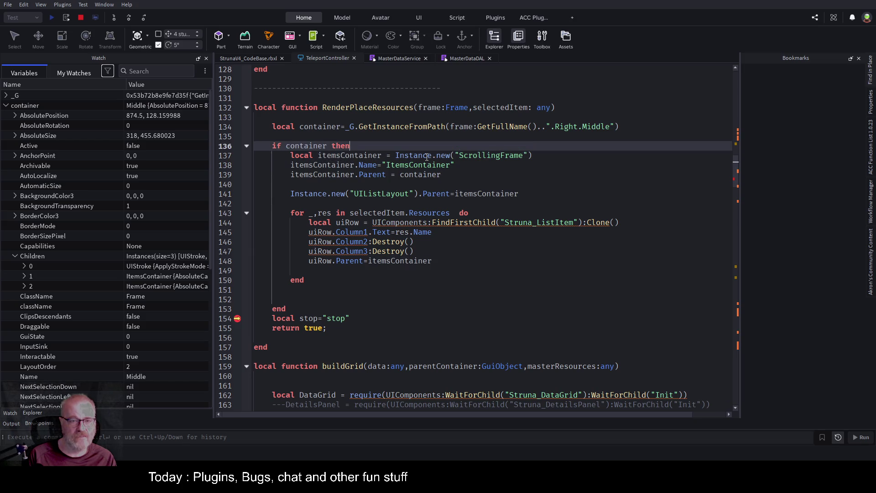
pyautogui.press('Return')
pyautogui.write('con')
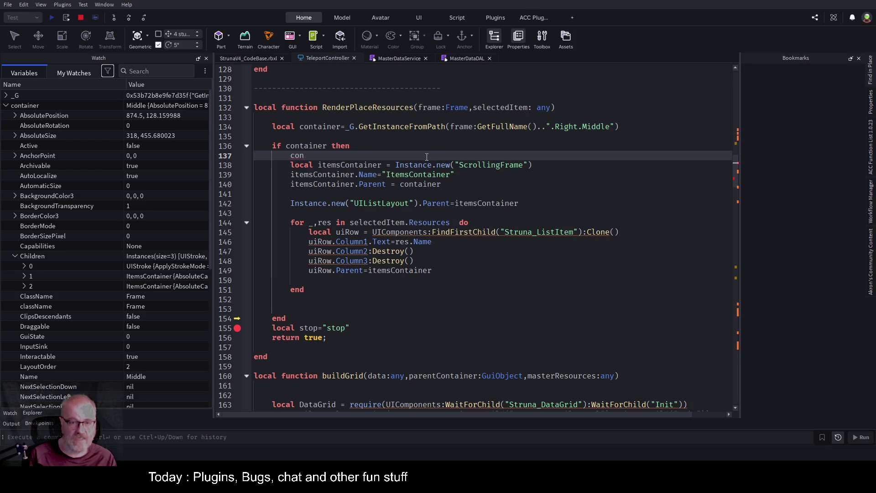
pyautogui.write('tainer:G')
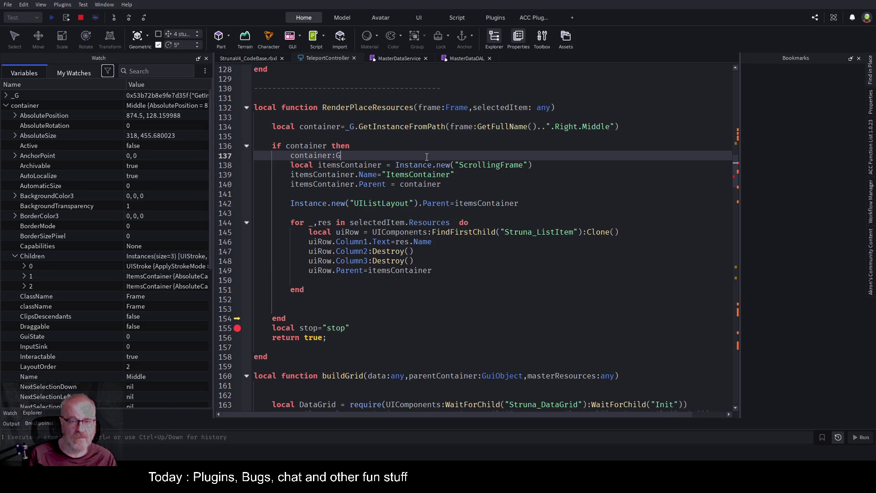
pyautogui.write('CleartAC')
pyautogui.write('hilkdren(')
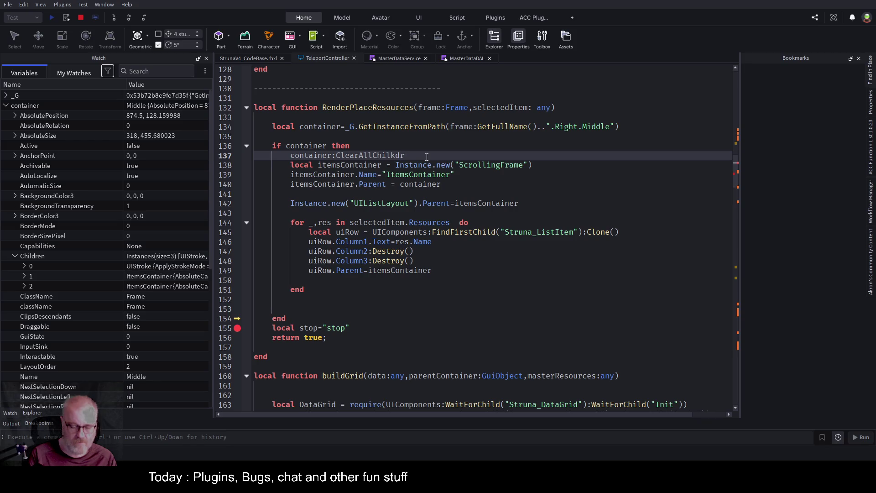
pyautogui.press('Left')
pyautogui.press('Left')
pyautogui.press('Left')
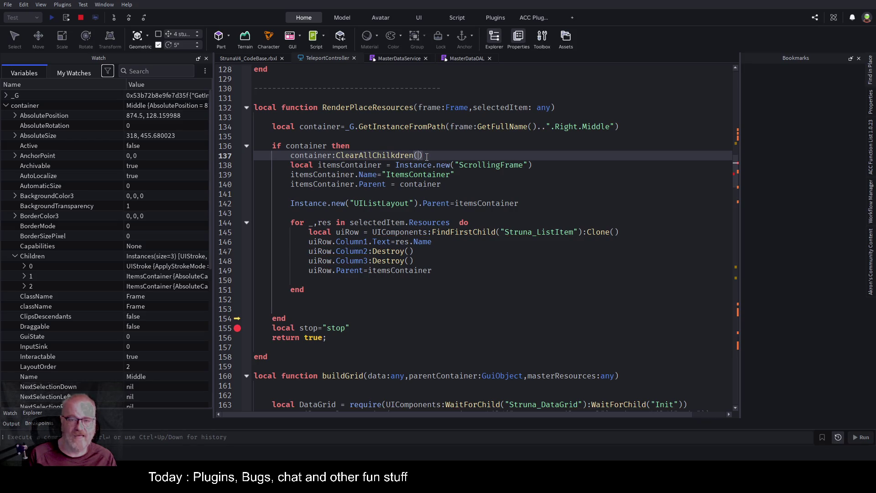
pyautogui.press('BackSpace')
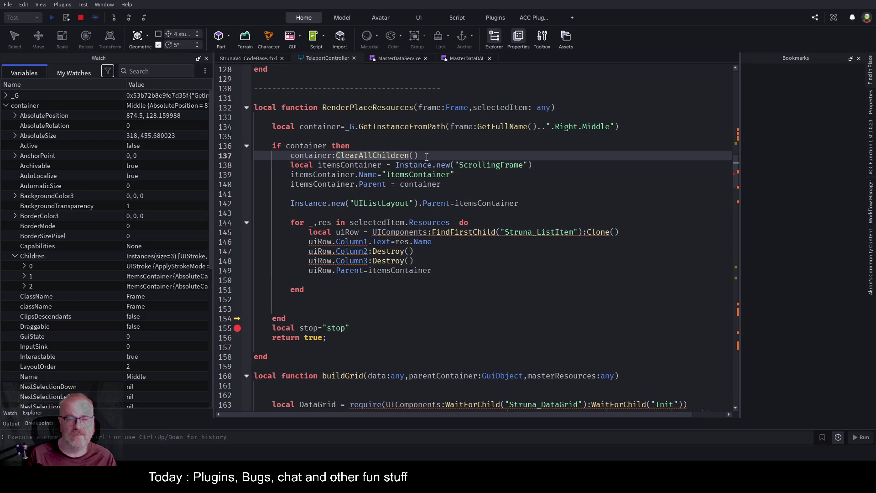
pyautogui.click(81, 18)
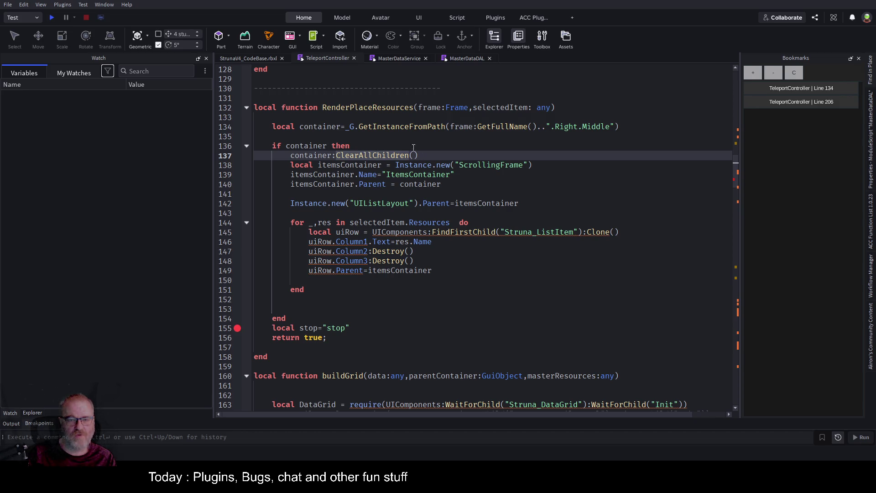
# Step: Insert a line that stores the container's UIStroke before the ClearAllChildren call
pyautogui.click(351, 145)
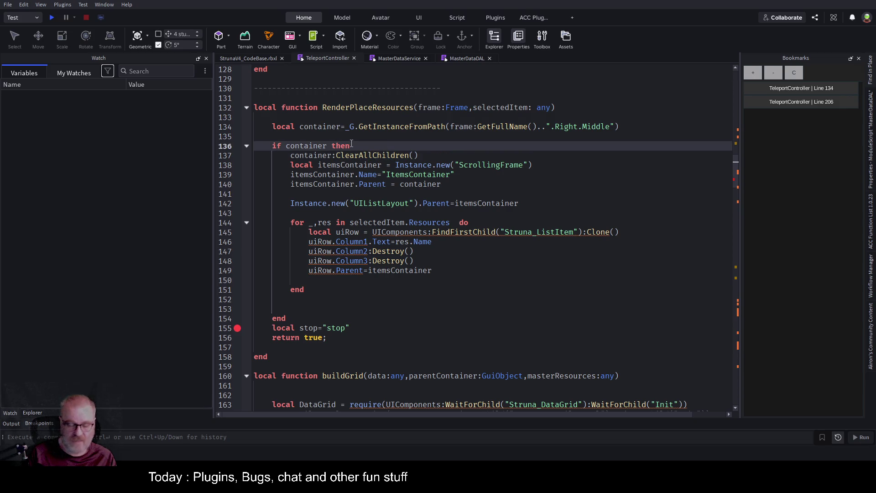
pyautogui.press('Return')
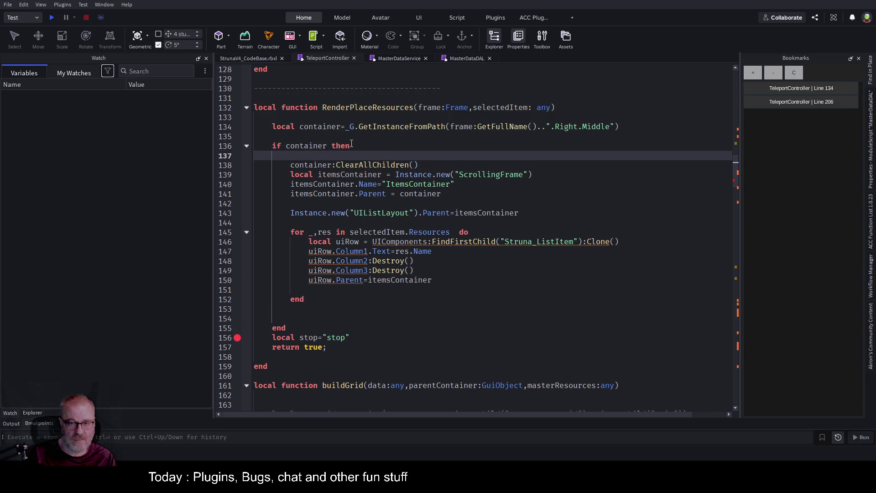
pyautogui.write('local ')
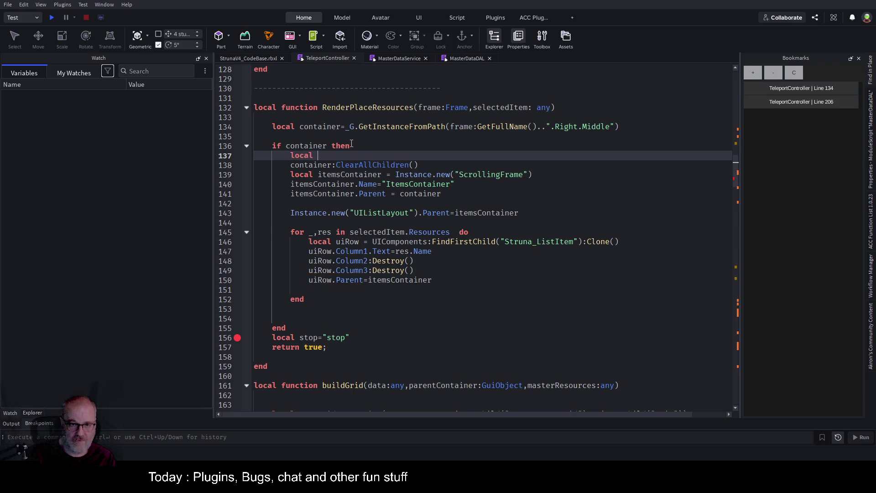
pyautogui.write('strokj')
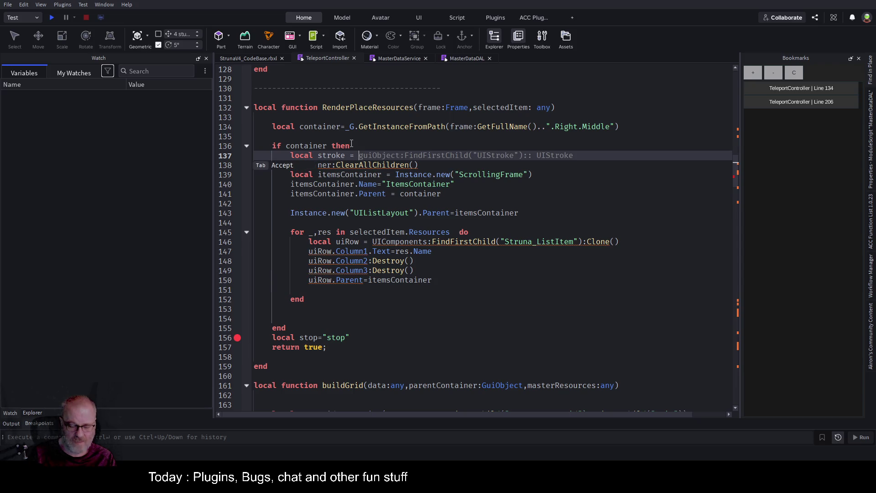
pyautogui.write('container')
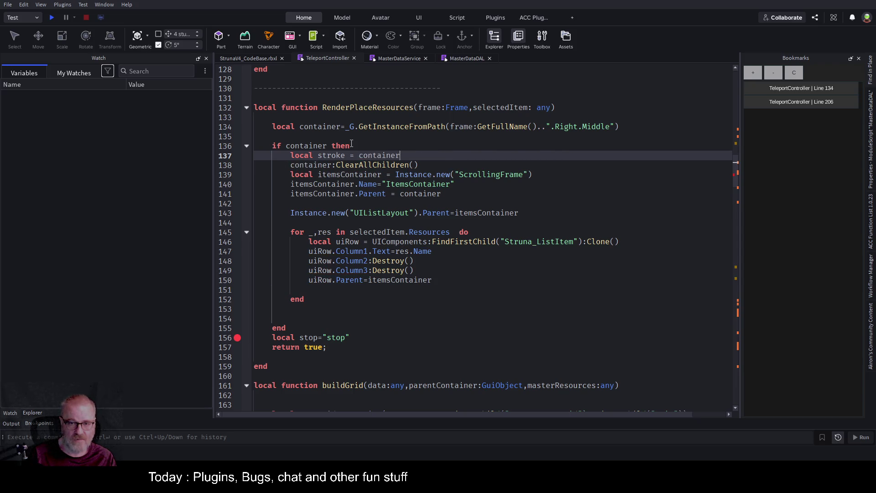
pyautogui.write(':fi')
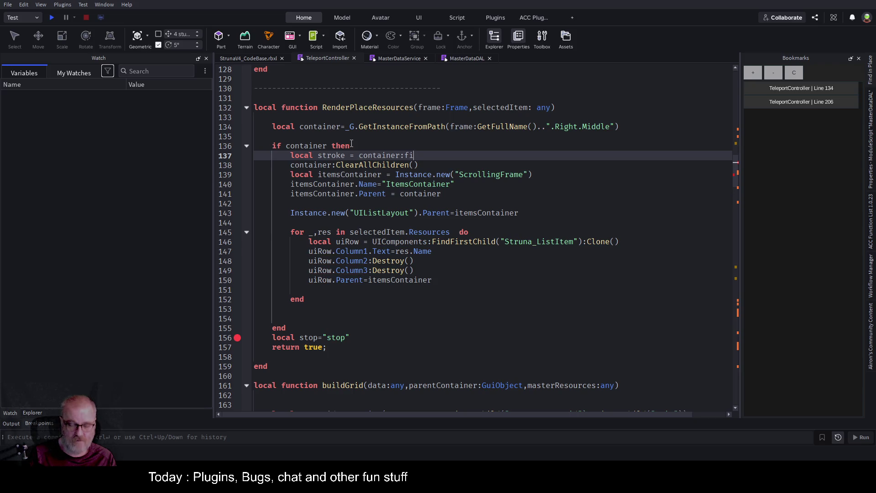
pyautogui.press('BackSpace')
pyautogui.press('BackSpace')
pyautogui.write('F')
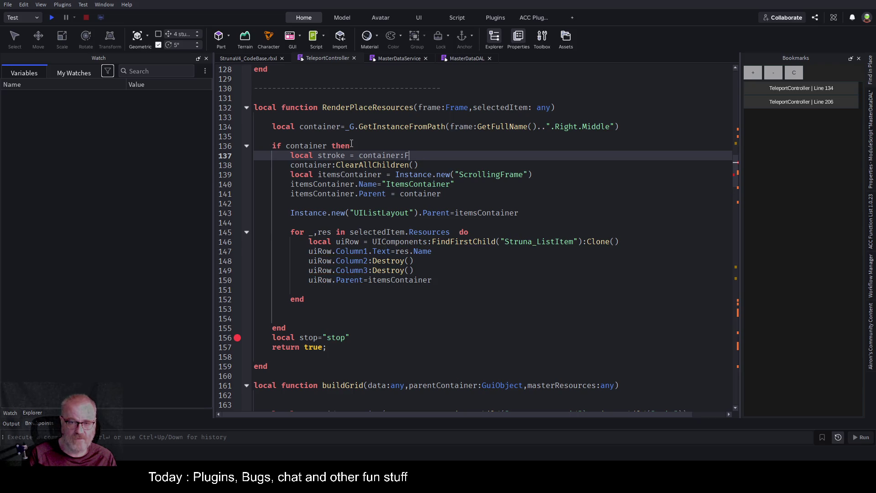
pyautogui.write('ind')
pyautogui.write('ss')
pyautogui.write('Chi')
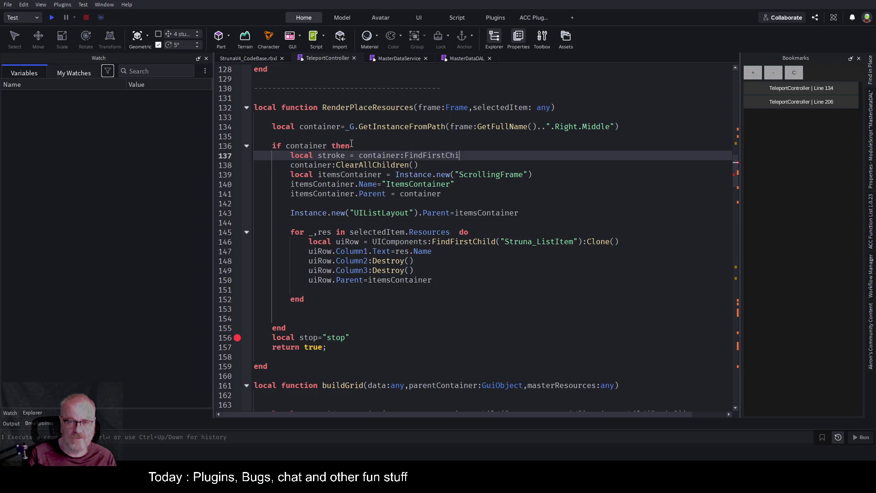
pyautogui.write('ld("UIS')
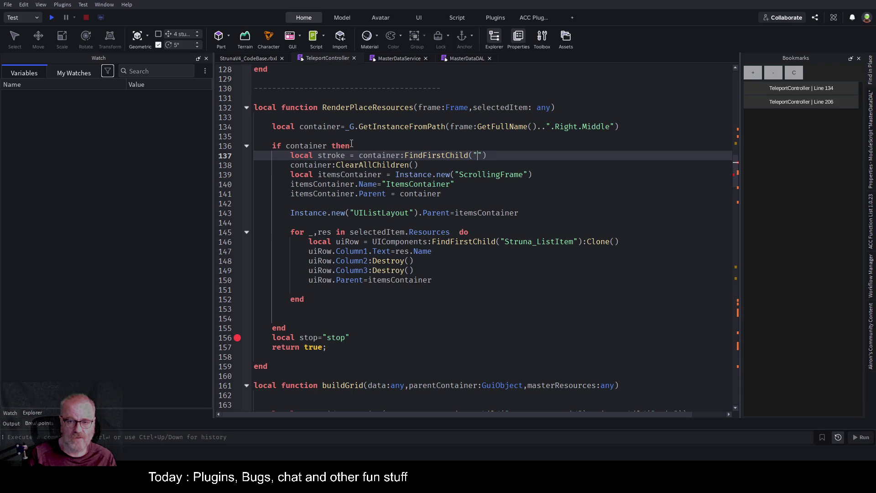
pyautogui.write('troke')
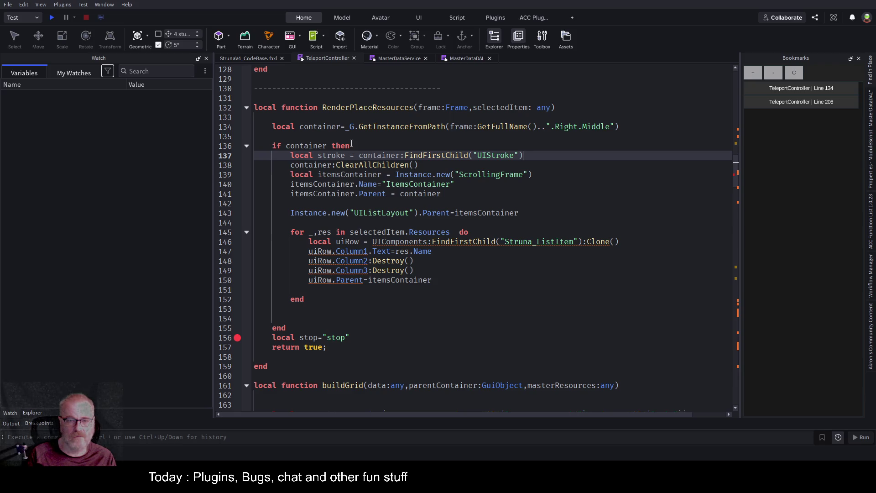
pyautogui.press('Return')
pyautogui.press('End')
pyautogui.press('Return')
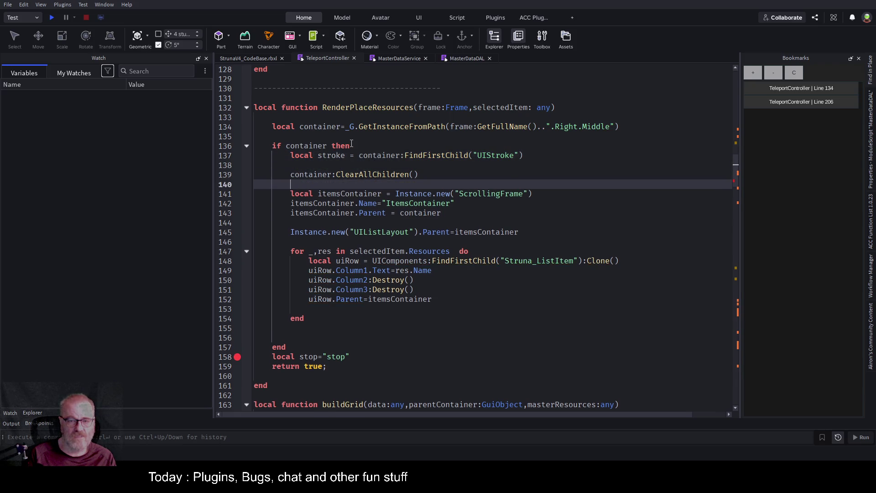
pyautogui.press('Up')
pyautogui.press('Up')
pyautogui.press('Up')
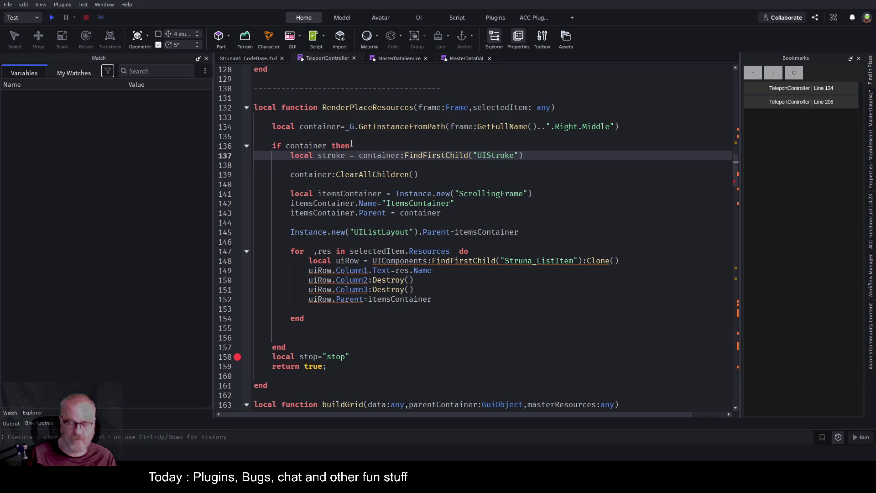
pyautogui.write(':Clone')
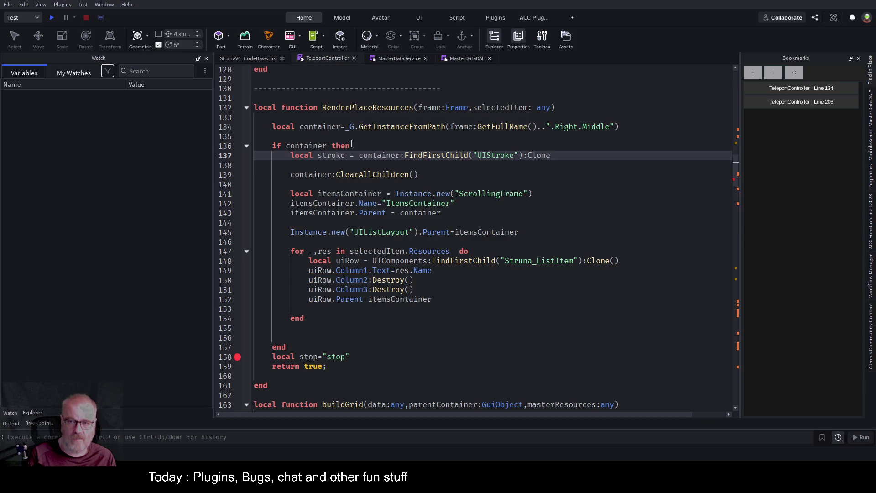
# Step: Add a line after the clear call that sets the stroke's Parent back to container
pyautogui.press('Down')
pyautogui.press('Down')
pyautogui.press('Return')
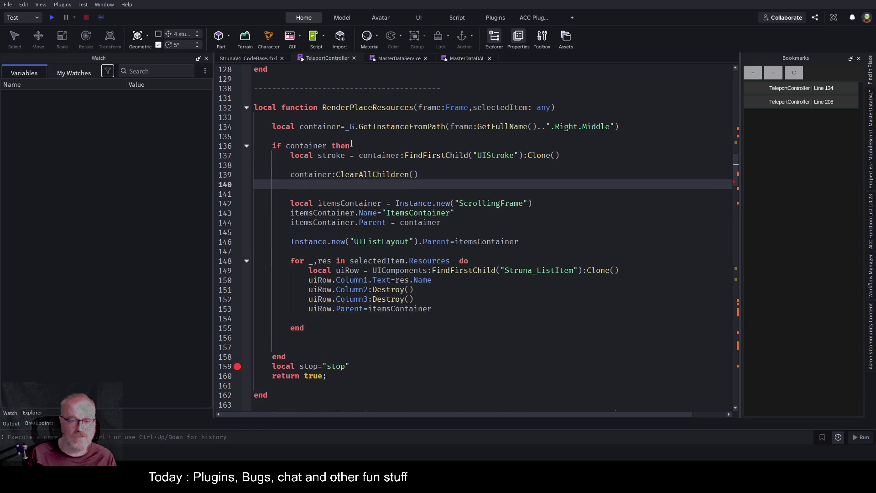
pyautogui.write('strok')
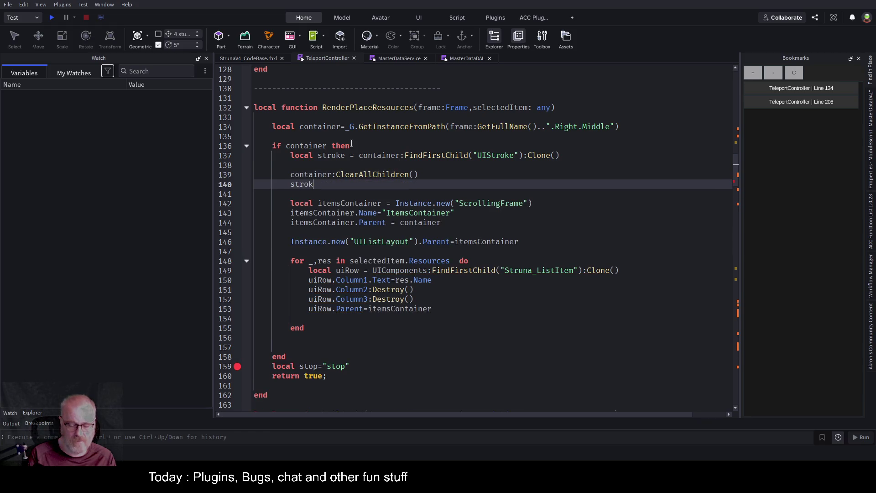
pyautogui.write('e.parent')
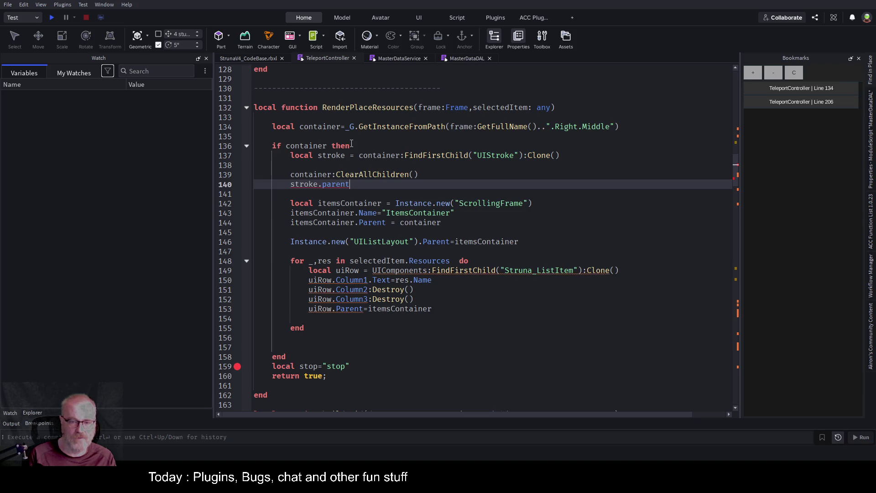
pyautogui.write('=')
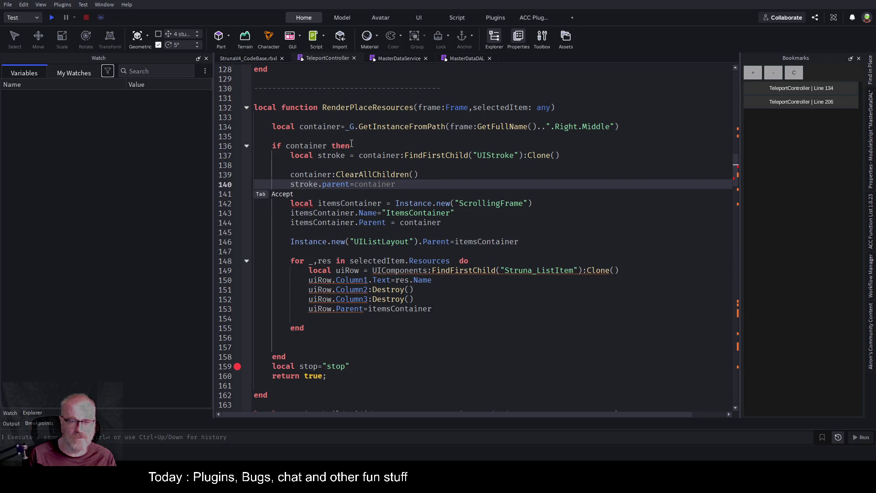
pyautogui.press('Tab')
pyautogui.hotkey('ctrl', 'Left')
pyautogui.hotkey('ctrl', 'Left')
pyautogui.hotkey('ctrl', 'Left')
pyautogui.press('Delete')
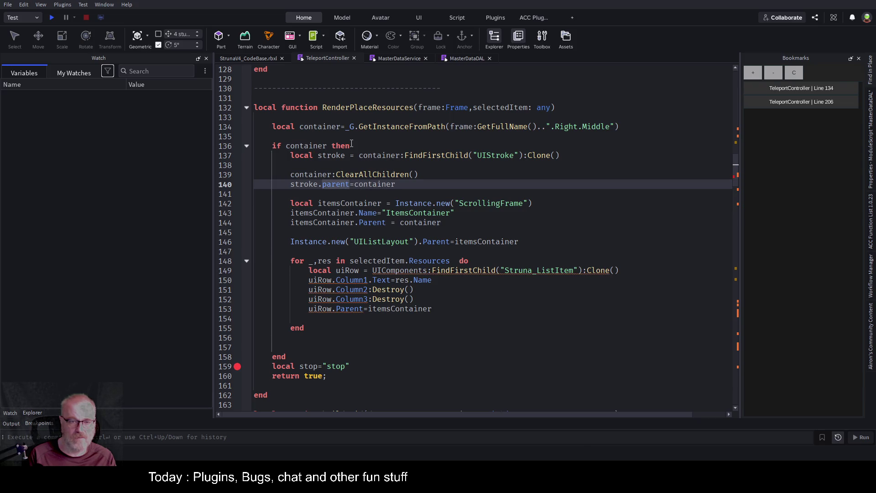
pyautogui.write('P')
# Step: Remove the stray '1' and the empty line after the UIStroke clone, then save the place
pyautogui.press('Up')
pyautogui.write('1')
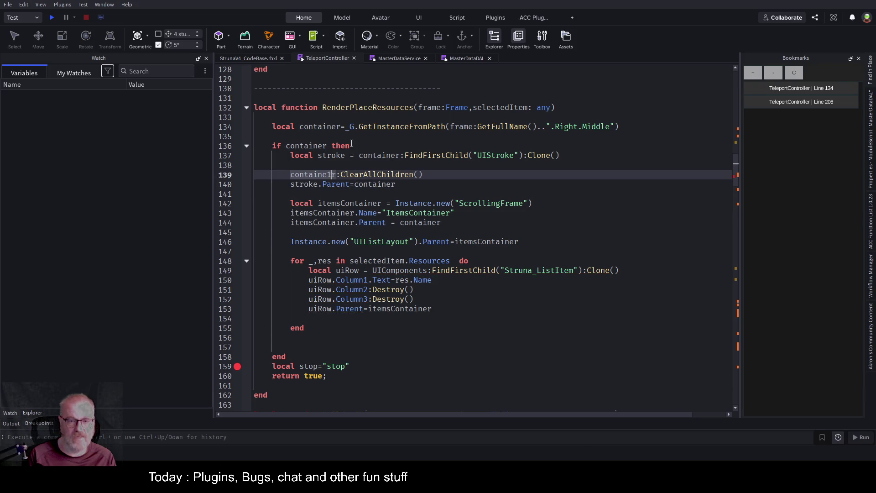
pyautogui.press('Up')
pyautogui.press('Down')
pyautogui.press('BackSpace')
pyautogui.press('Up')
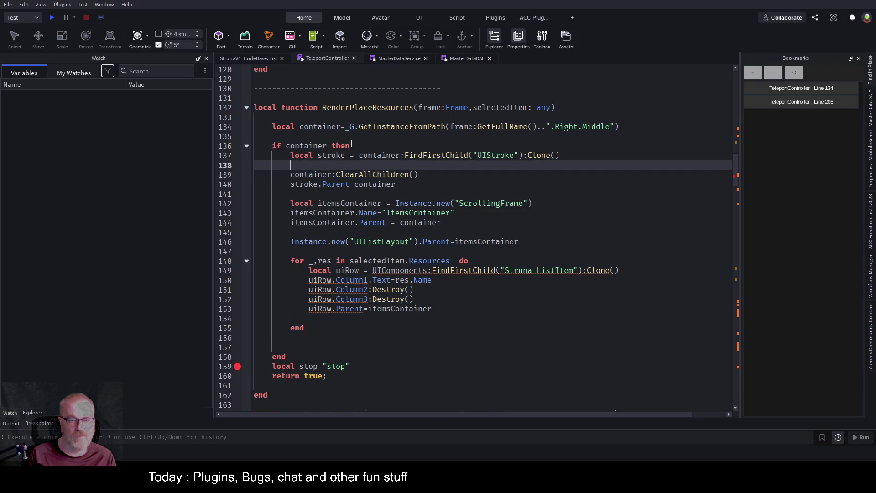
pyautogui.press('Delete')
pyautogui.press('Down')
pyautogui.press('Down')
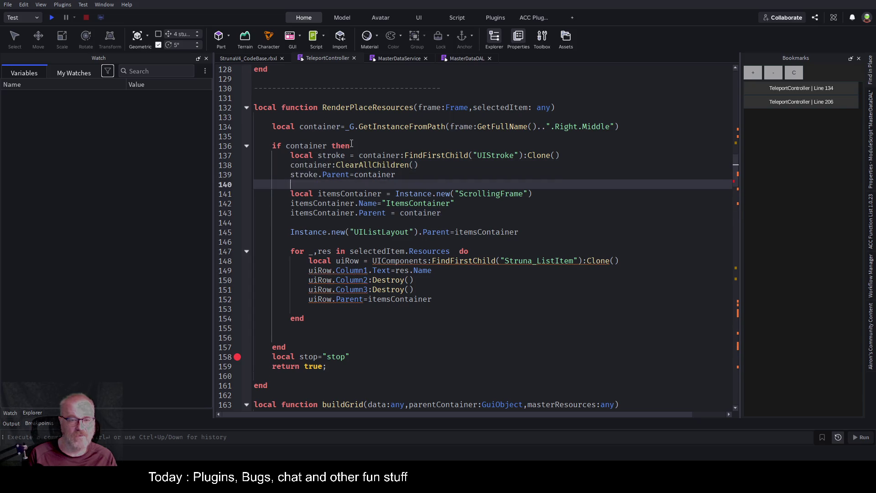
pyautogui.hotkey('ctrl', 's')
# Step: Start a playtest with a cleared Output log, trigger the Teleport prompt with E, and pick Bovi
pyautogui.click(53, 17)
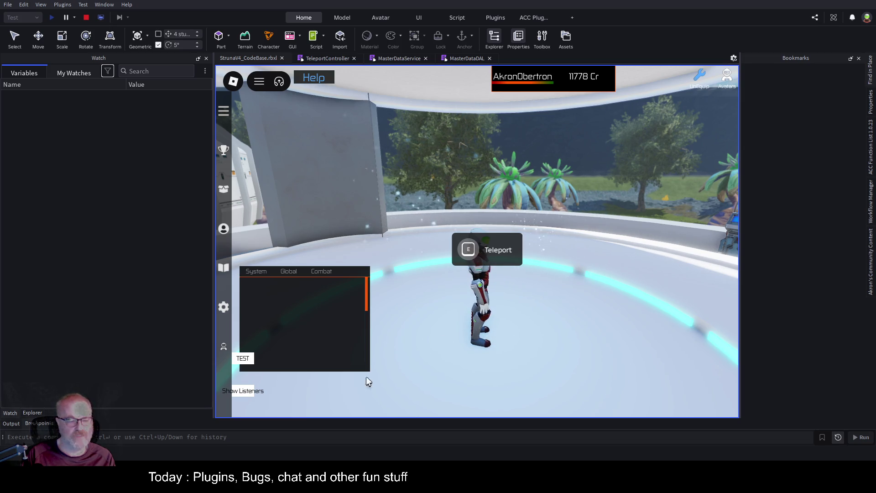
pyautogui.click(17, 424)
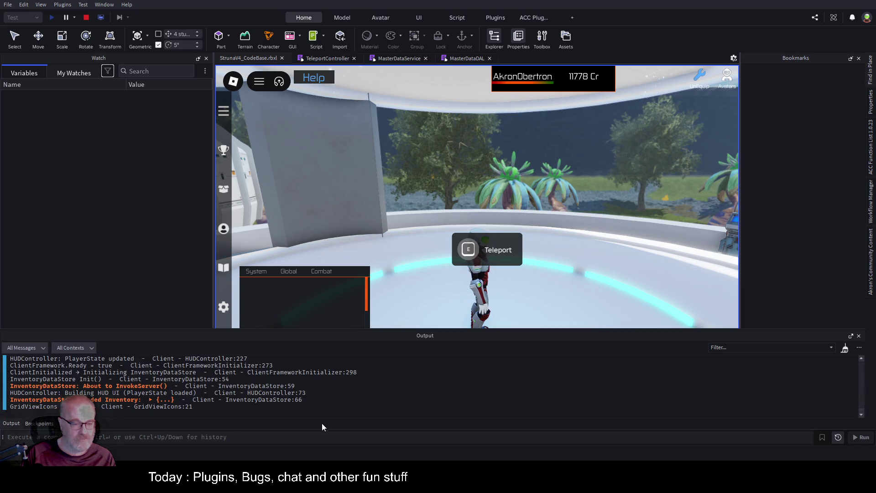
pyautogui.rightClick(404, 424)
pyautogui.click(438, 387)
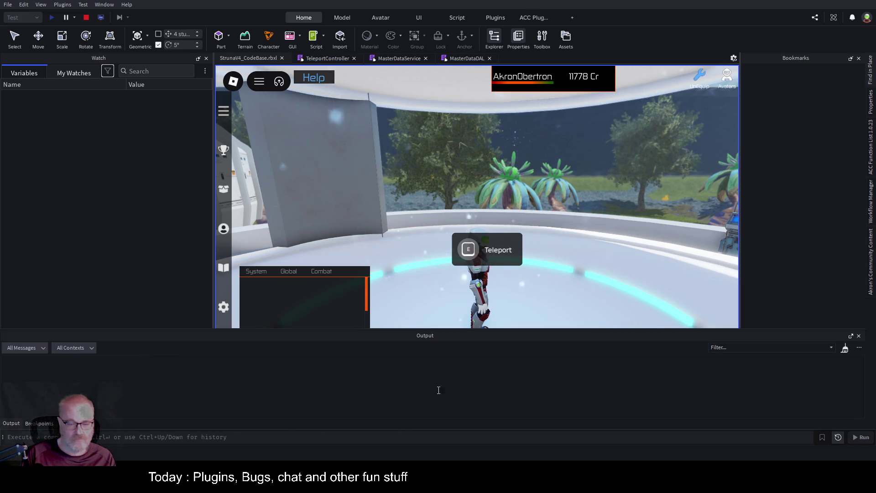
pyautogui.click(587, 298)
pyautogui.press('e')
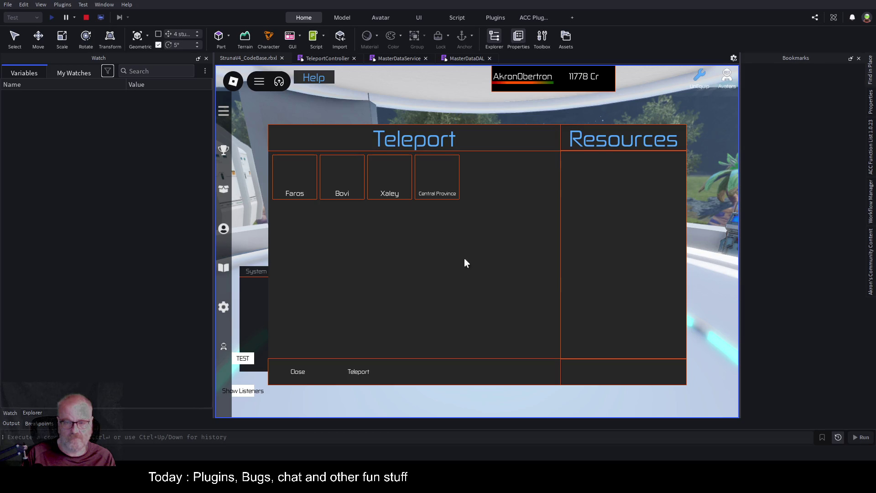
pyautogui.click(339, 187)
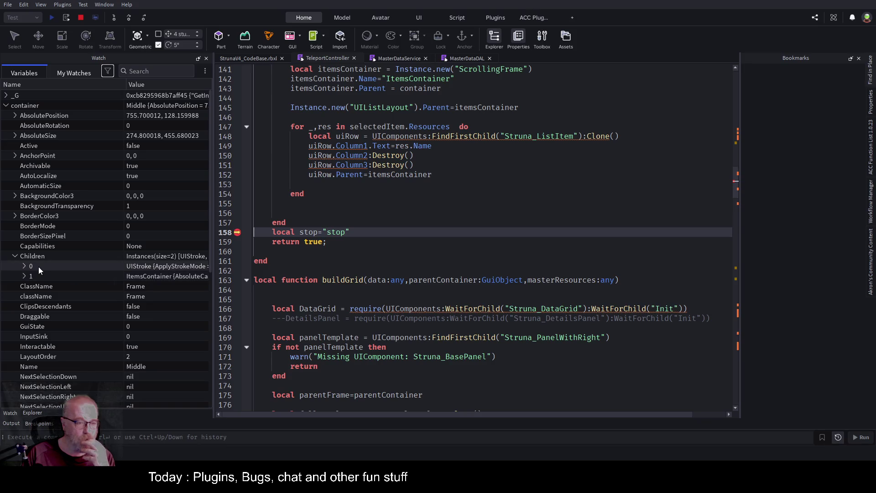
# Step: In the Watch panel, expand ItemsContainer's Children to see its eleven items, then resume with F5
pyautogui.click(24, 276)
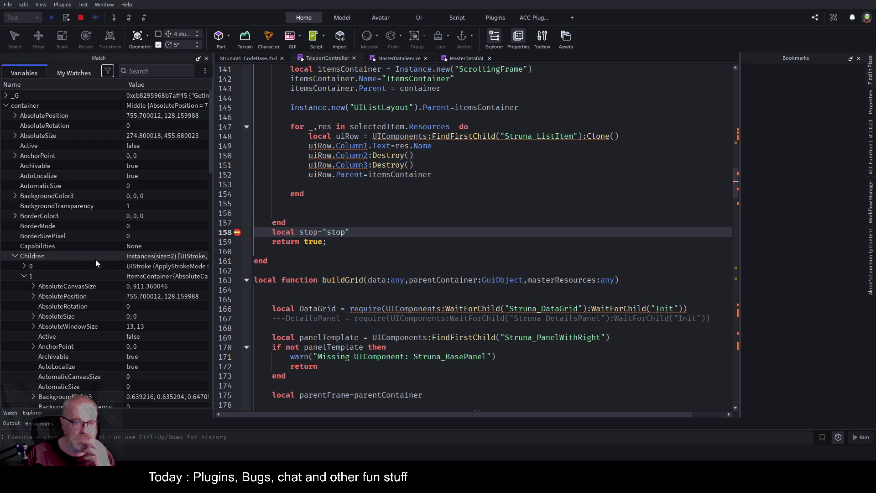
pyautogui.scroll(-2, 85, 269)
pyautogui.scroll(-2, 83, 267)
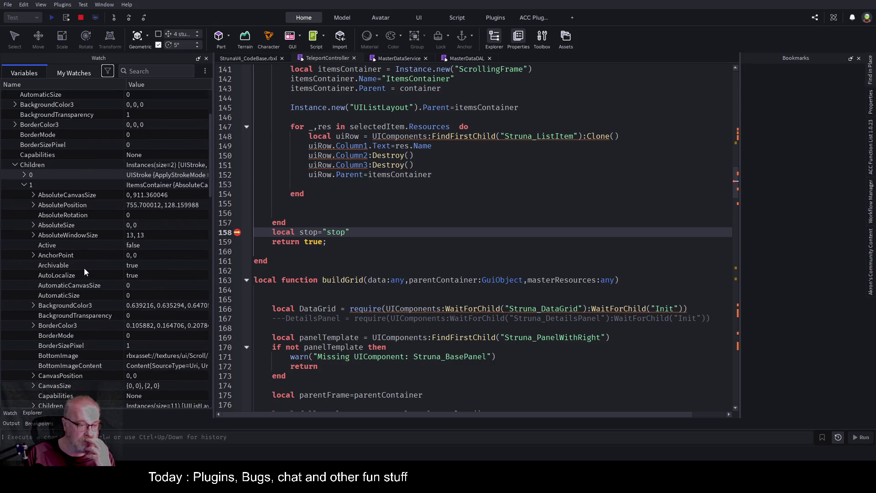
pyautogui.scroll(-6, 97, 305)
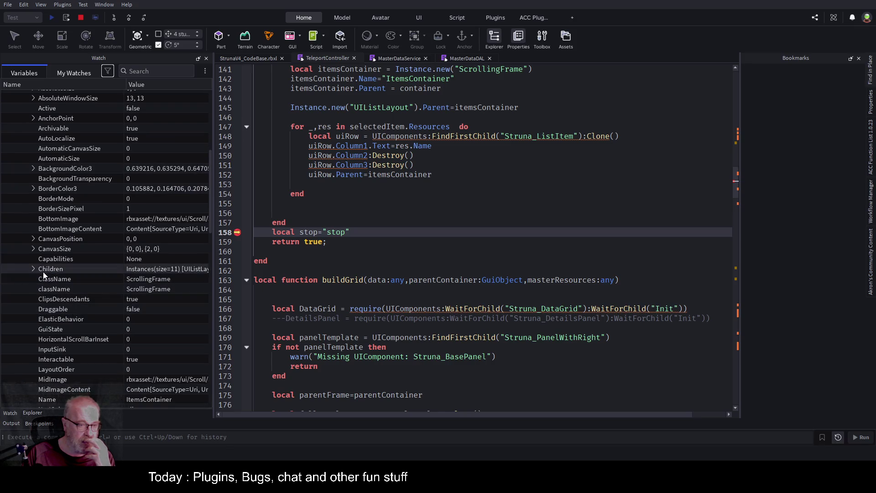
pyautogui.click(32, 269)
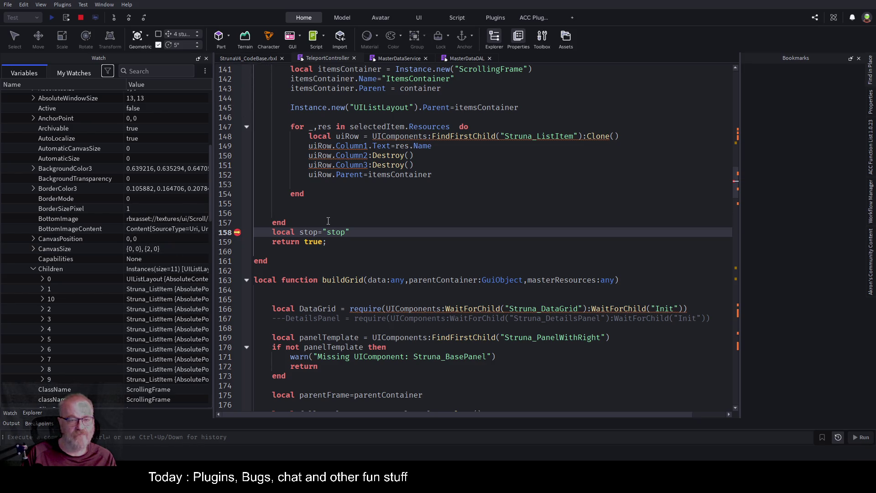
pyautogui.press('F5')
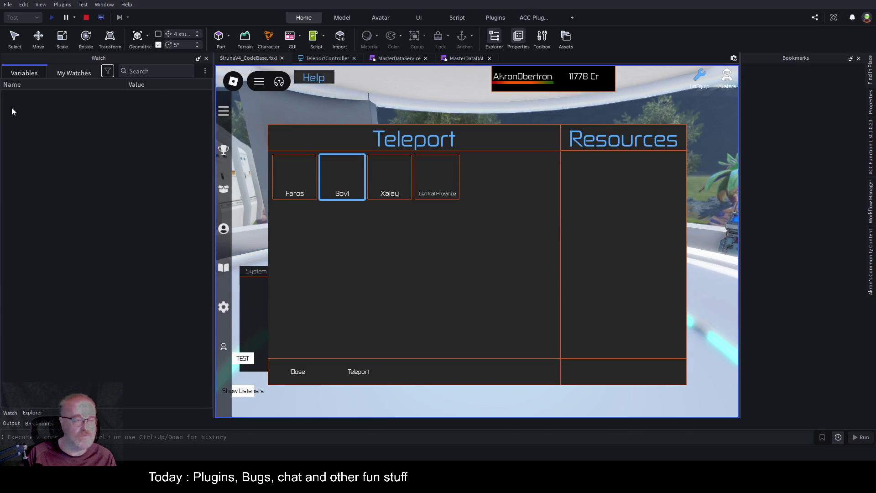
# Step: Expand Players › PlayerGui › Common › Teleport › StrunaTeleport › Right › Middle in Explorer to reach ItemsContainer
pyautogui.click(33, 413)
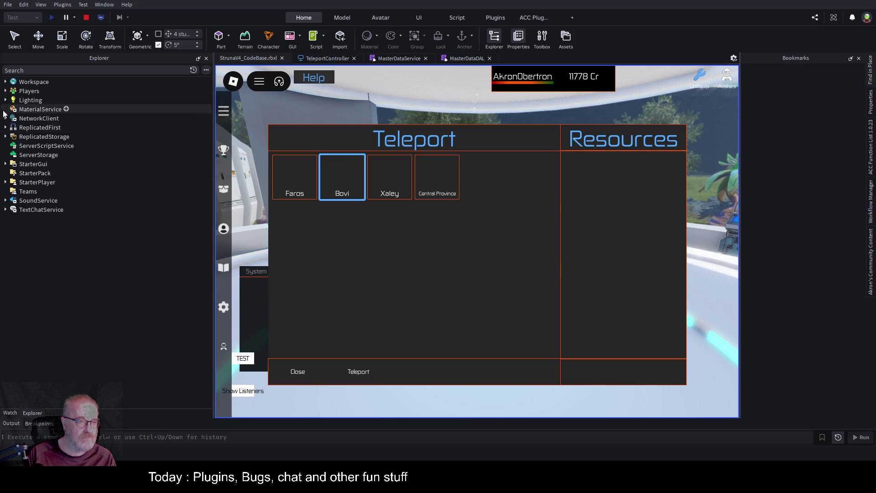
pyautogui.click(5, 91)
pyautogui.click(11, 100)
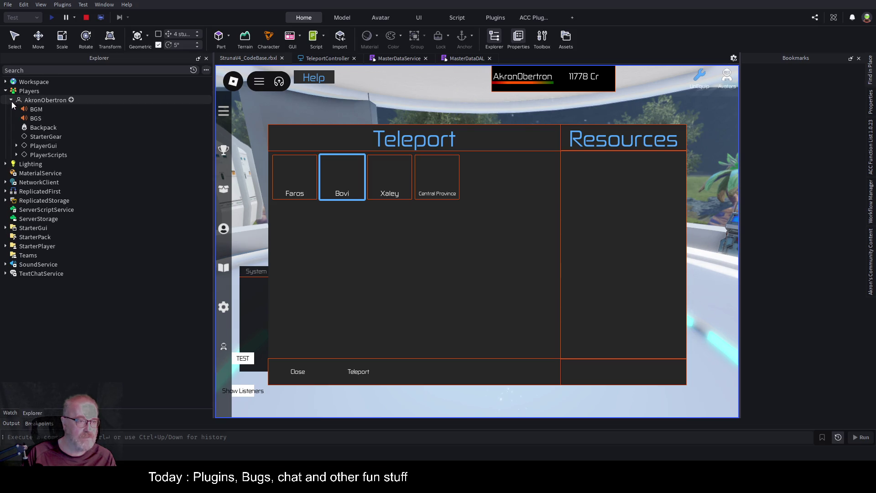
pyautogui.click(16, 146)
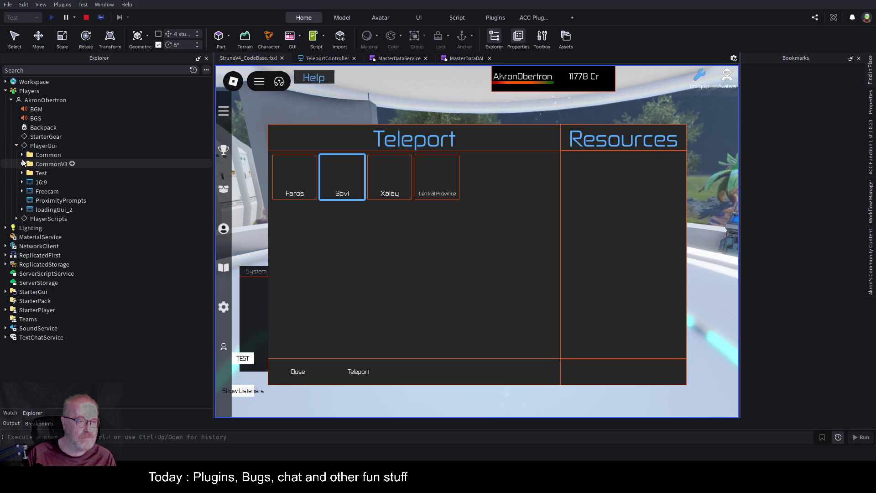
pyautogui.click(22, 154)
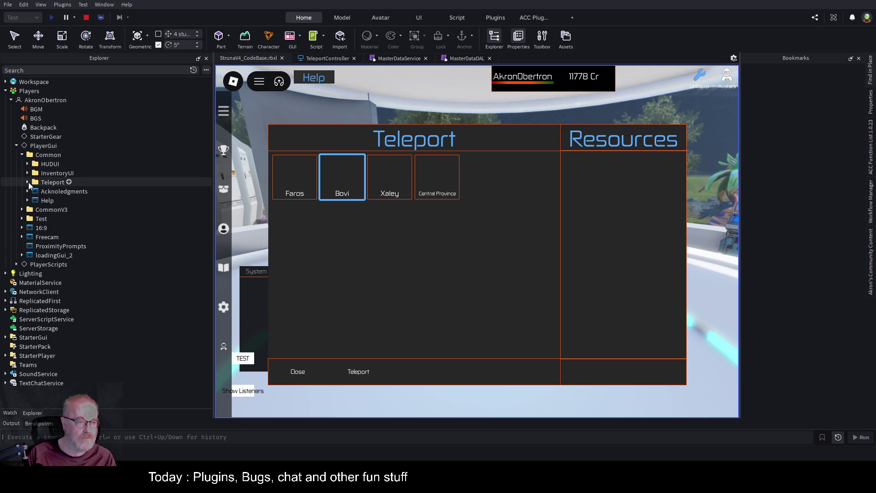
pyautogui.click(27, 182)
pyautogui.click(34, 191)
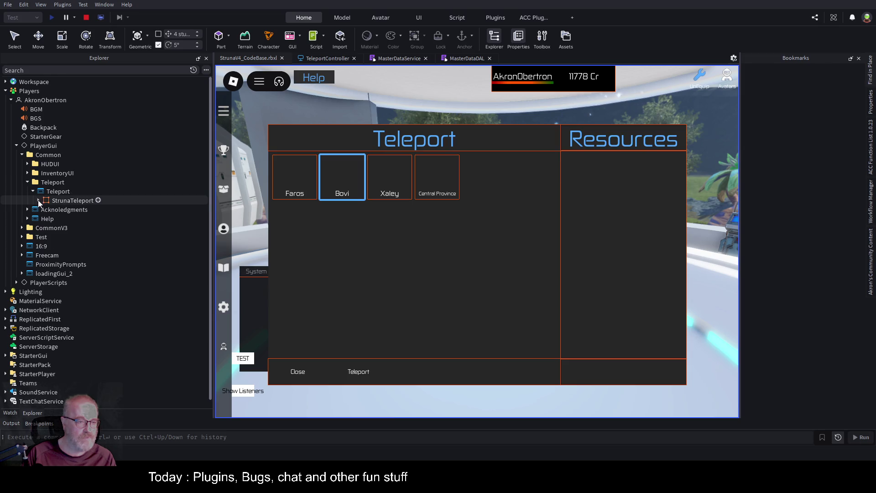
pyautogui.click(38, 200)
pyautogui.click(43, 228)
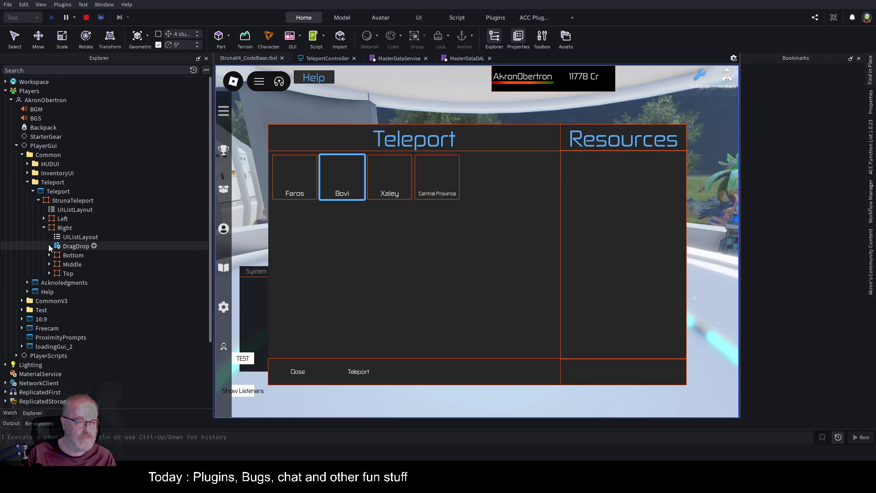
pyautogui.click(50, 264)
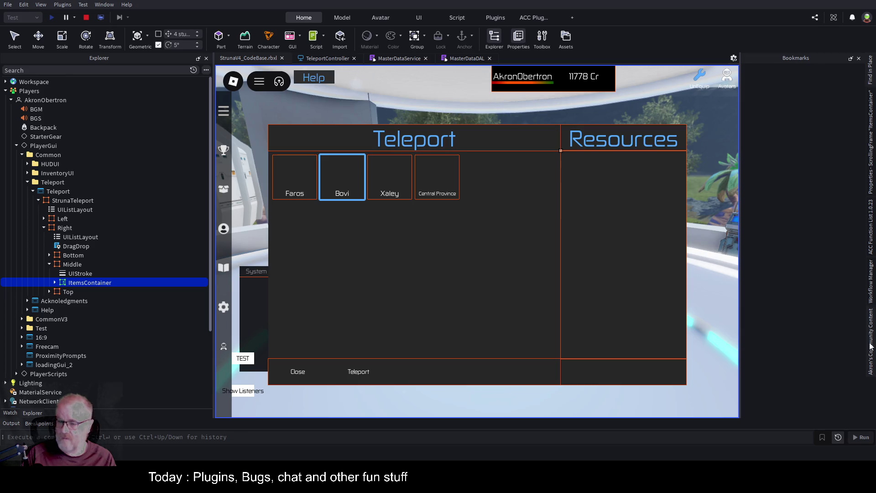
# Step: Dock ItemsContainer's Properties and compare them with its first Struna_ListItem child
pyautogui.click(873, 186)
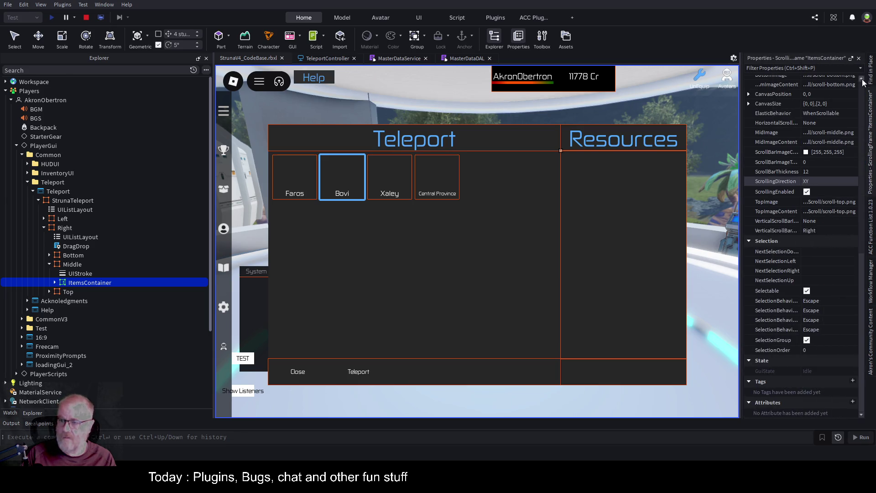
pyautogui.click(851, 59)
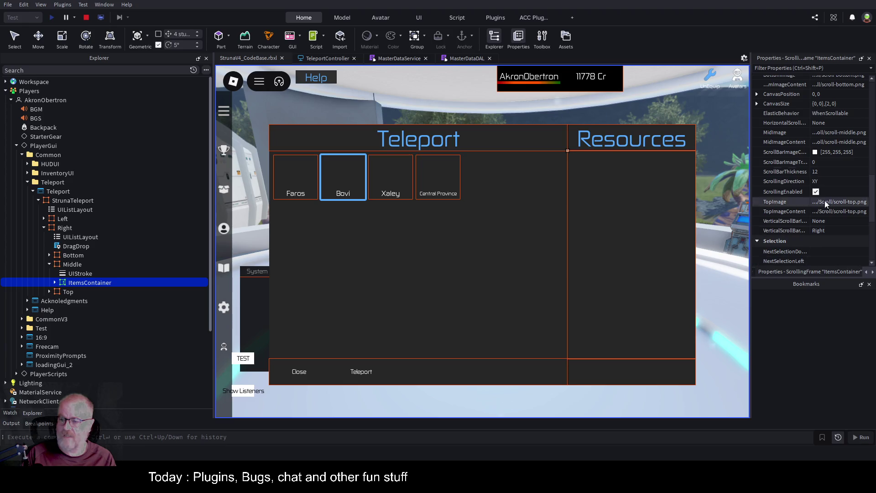
pyautogui.scroll(-5, 828, 162)
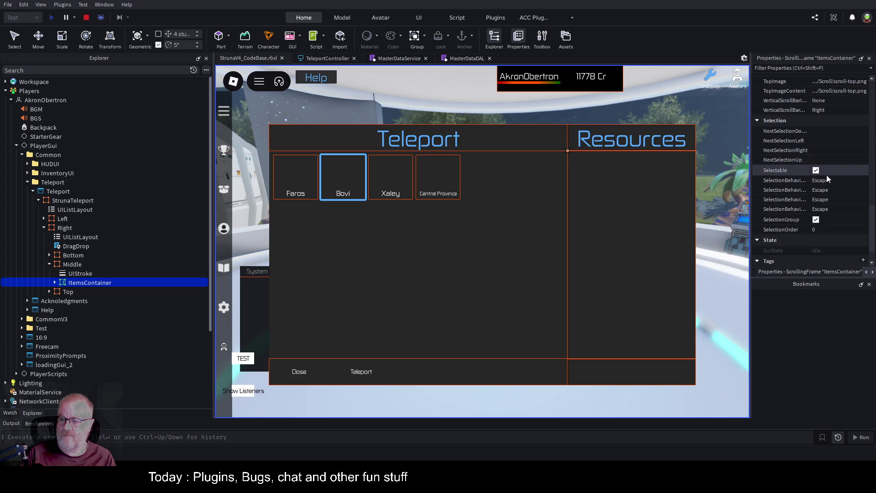
pyautogui.scroll(6, 826, 174)
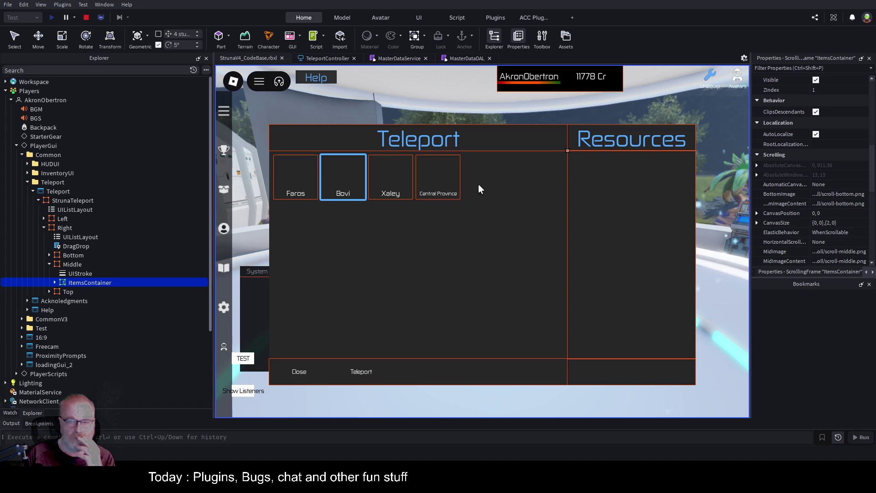
pyautogui.click(54, 282)
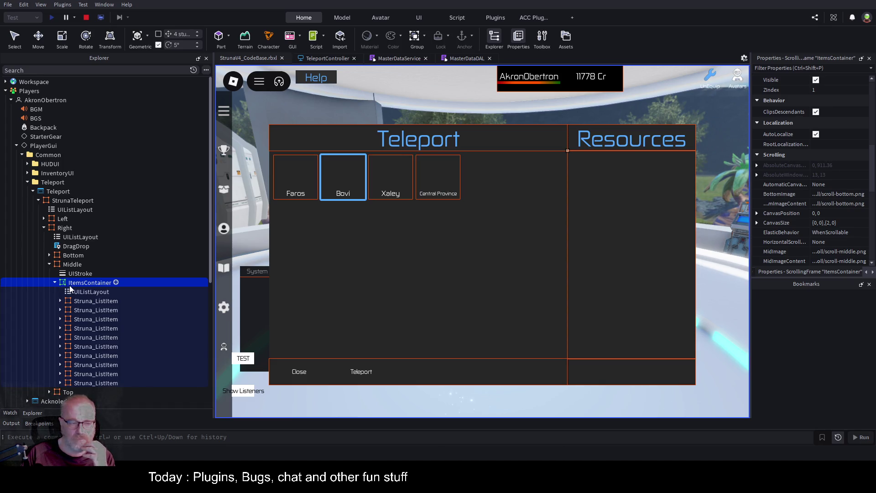
pyautogui.click(78, 300)
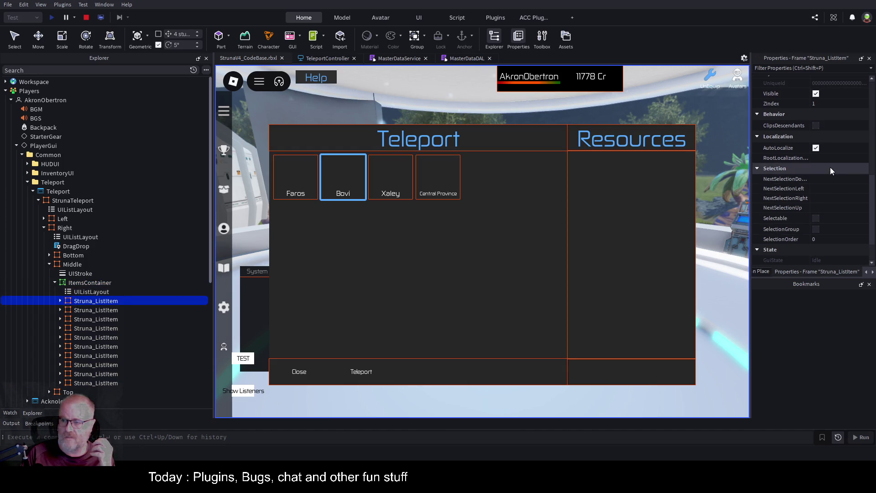
pyautogui.click(93, 283)
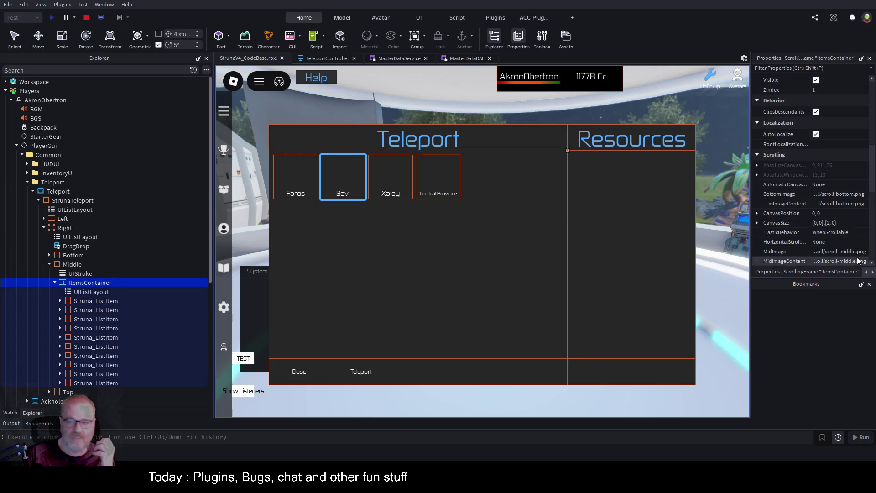
pyautogui.scroll(-5, 823, 189)
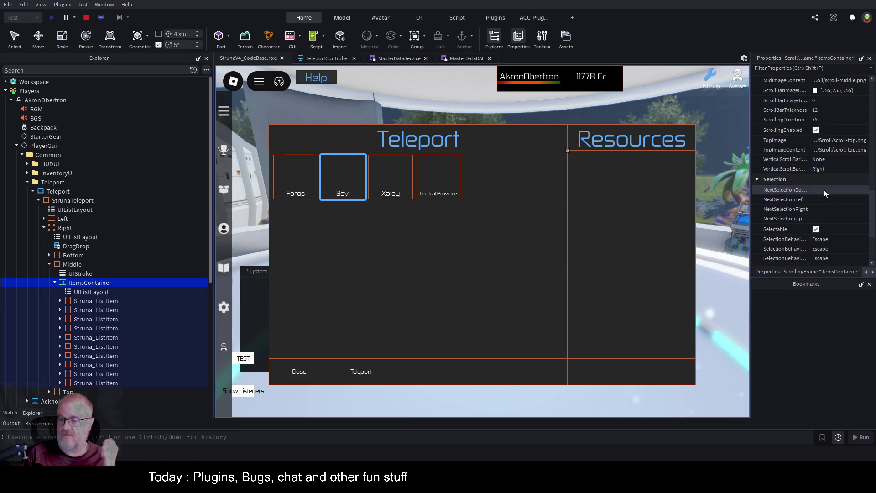
pyautogui.scroll(-3, 823, 190)
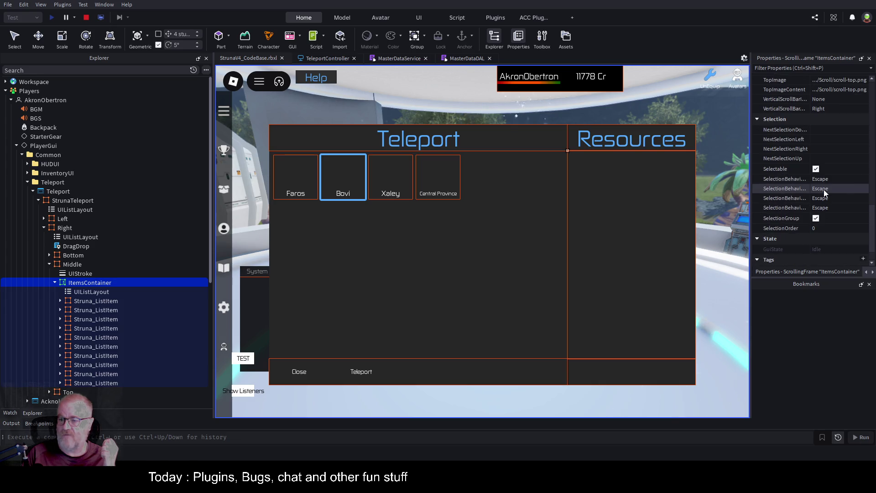
pyautogui.scroll(-2, 823, 190)
pyautogui.scroll(10, 823, 189)
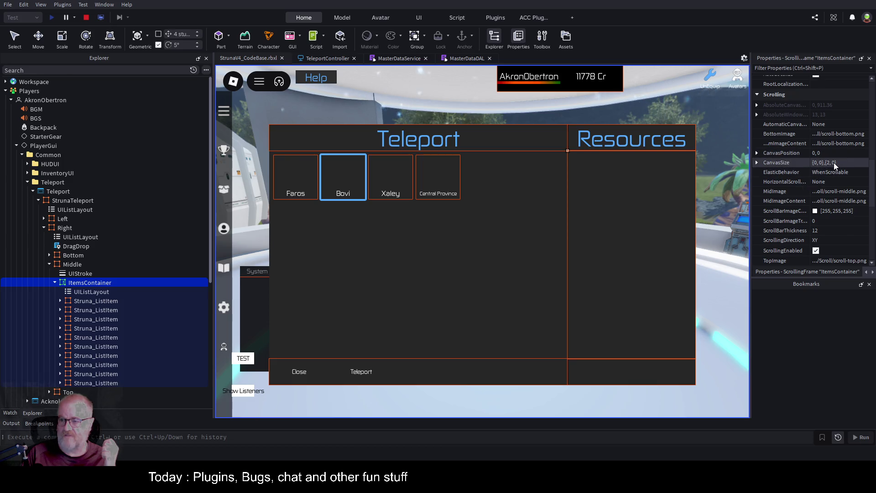
pyautogui.scroll(8, 836, 203)
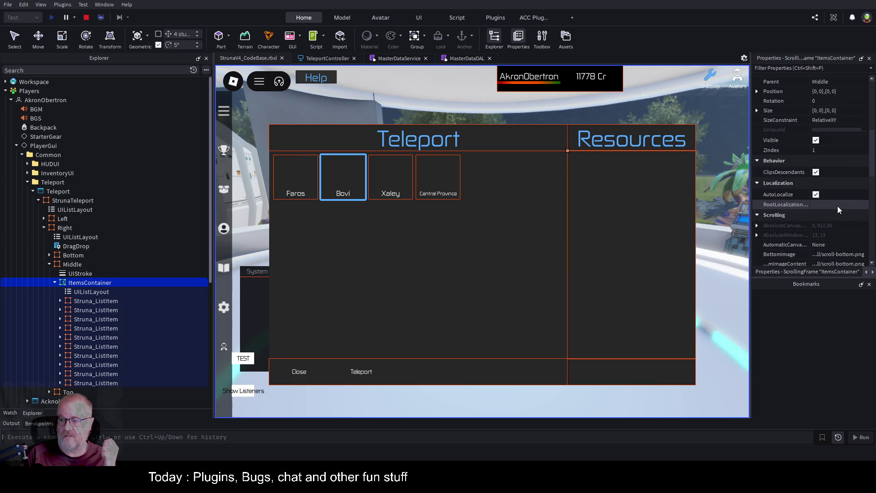
pyautogui.scroll(2, 837, 207)
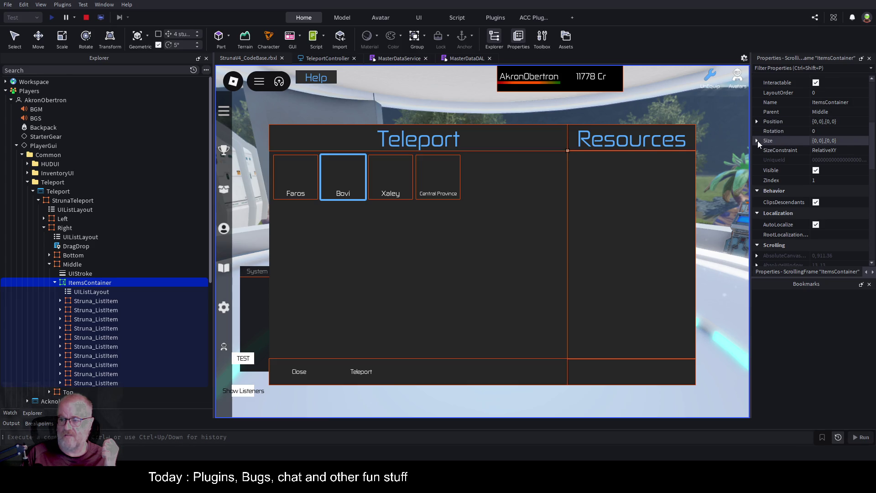
# Step: Set ItemsContainer's Size X and Y to 1,0 so it fills its parent
pyautogui.click(757, 141)
pyautogui.click(825, 150)
pyautogui.write('1')
pyautogui.click(833, 160)
pyautogui.write('1')
pyautogui.press('Tab')
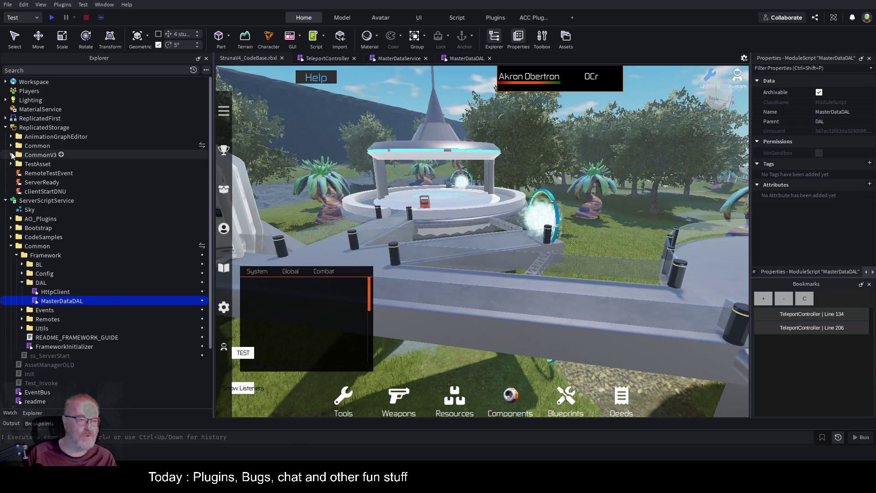
# Step: Expand ReplicatedStorage's Common folder and collapse Struna_ListItem and Struna_PanelWithRight under UIComponents
pyautogui.click(11, 146)
pyautogui.scroll(-2, 70, 170)
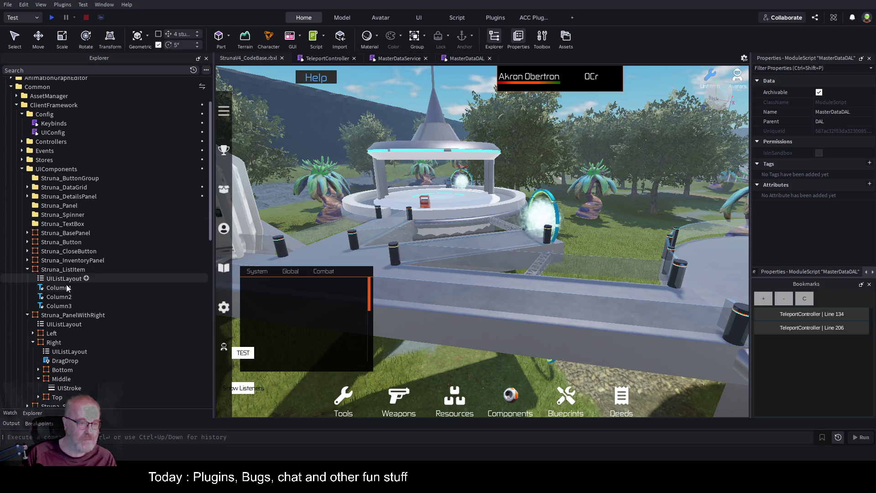
pyautogui.click(27, 269)
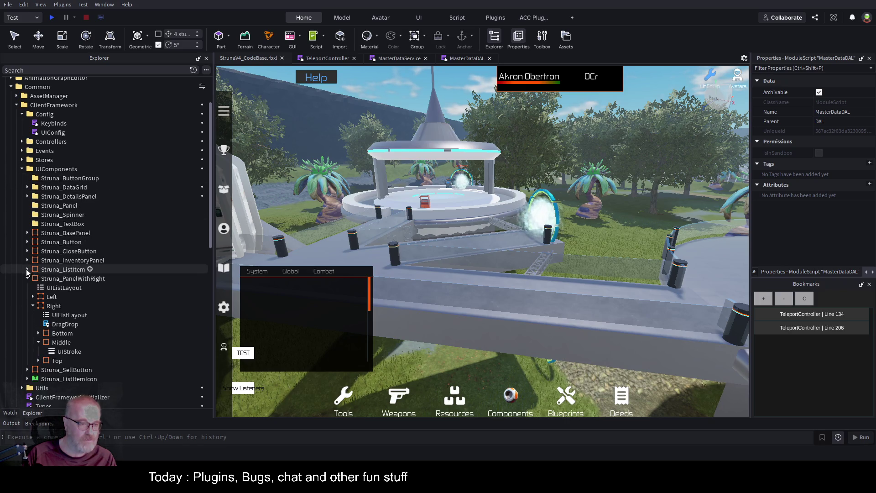
pyautogui.click(27, 279)
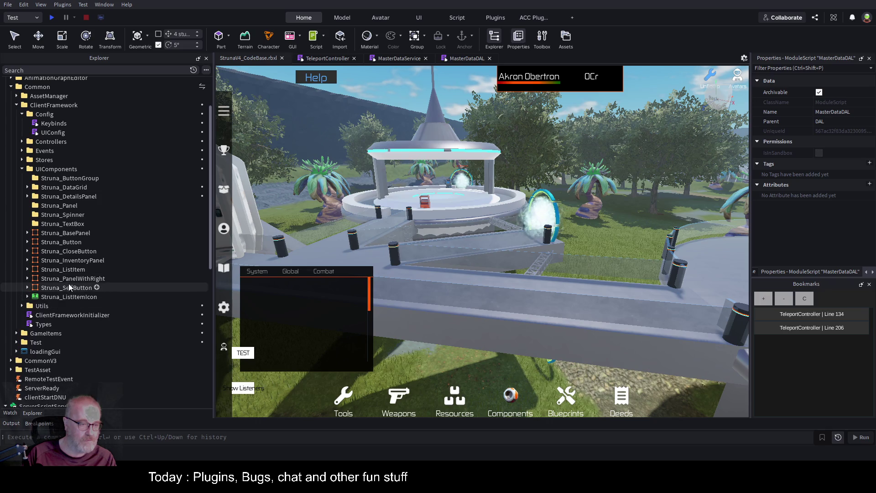
# Step: Paste the copied ScrollingFrame into UIComponents and rename it Struna_ItemsContainer
pyautogui.click(82, 169)
pyautogui.hotkey('ctrl', 'shift', 'v')
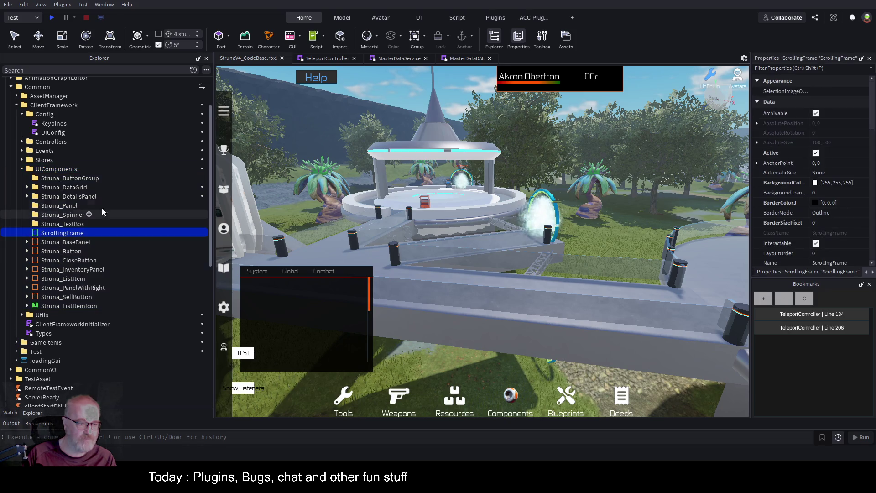
pyautogui.press('F2')
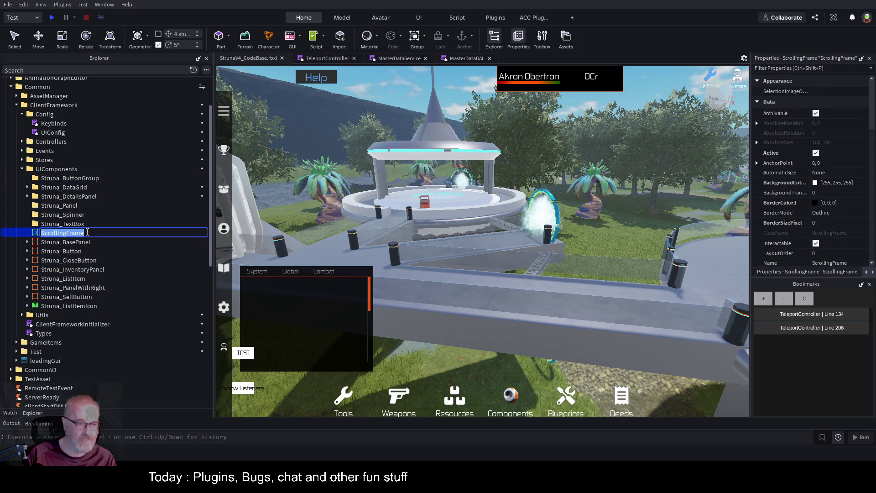
pyautogui.write('Struna_ItemsContainer')
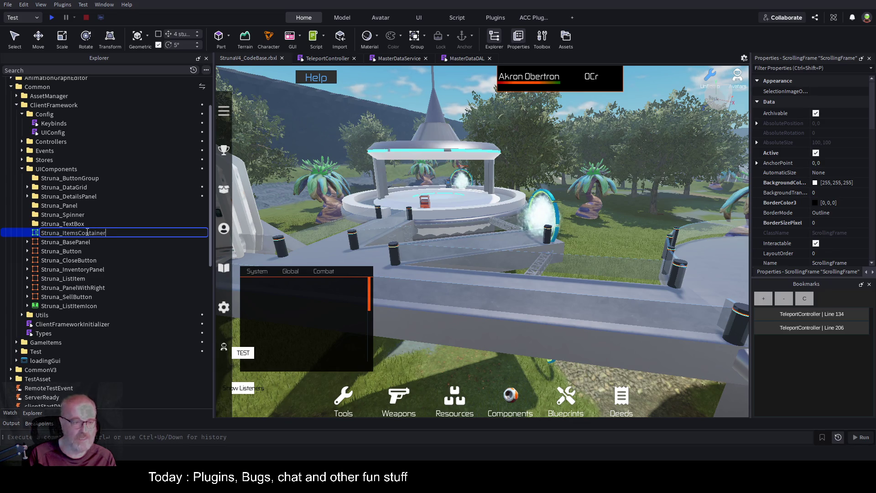
pyautogui.press('Return')
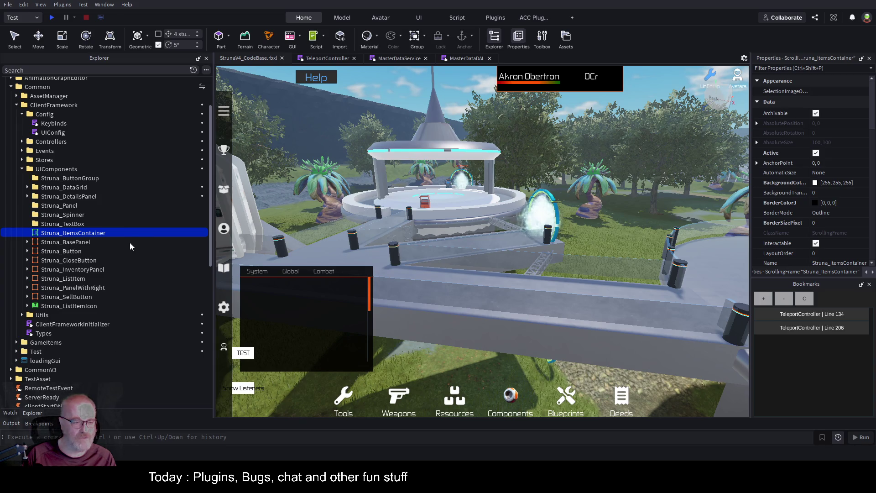
pyautogui.scroll(-10, 125, 232)
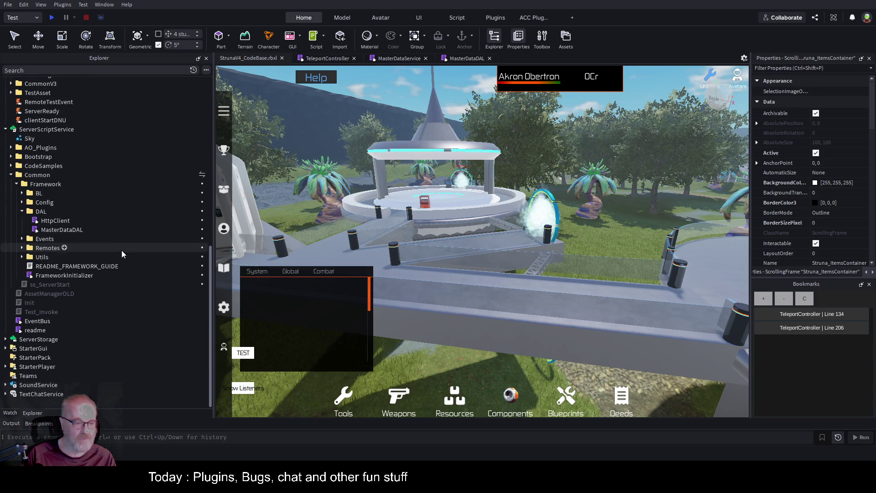
# Step: Expand StarterGui and tick Visible on the Test ScreenGui's Struna_PanelWithRight
pyautogui.click(6, 349)
pyautogui.scroll(-2, 95, 327)
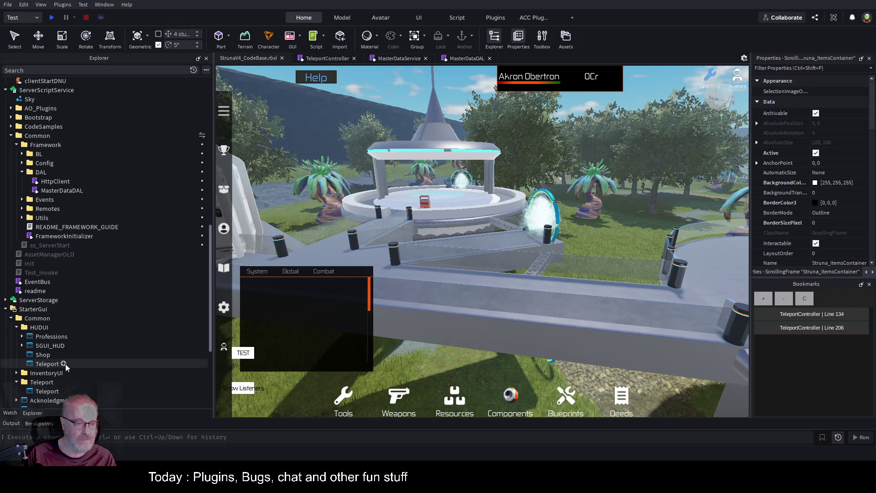
pyautogui.scroll(-4, 65, 346)
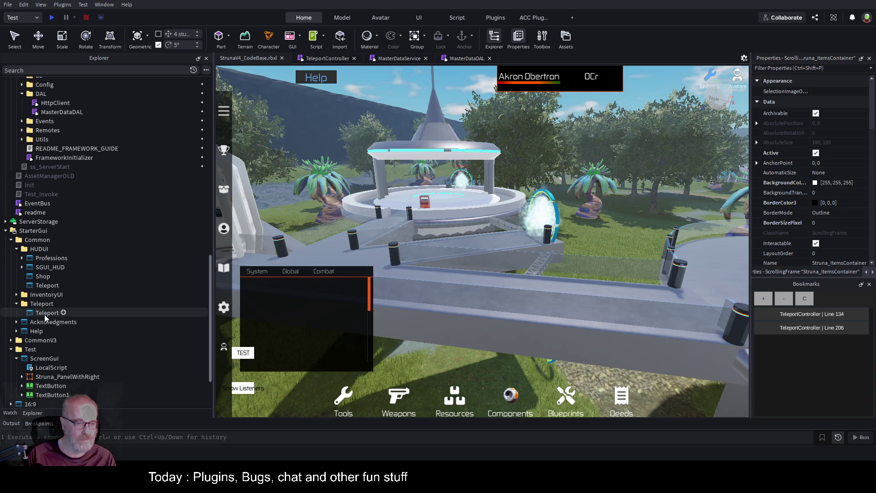
pyautogui.scroll(-3, 84, 312)
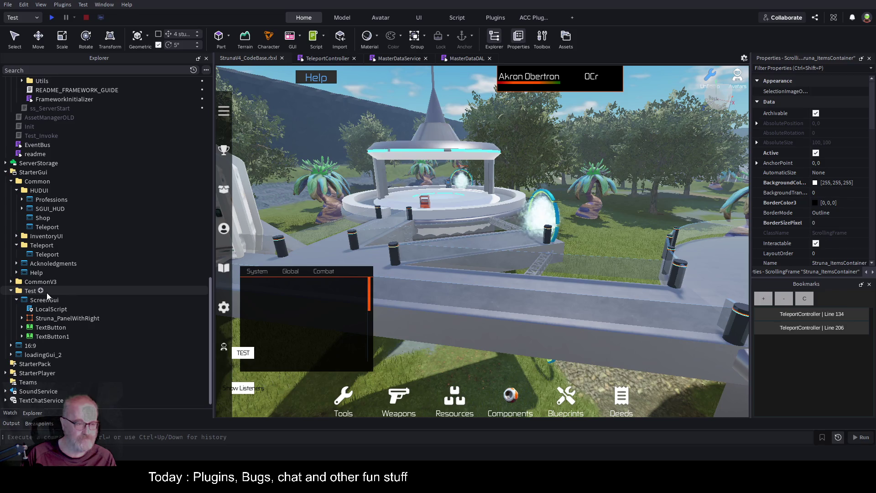
pyautogui.click(57, 318)
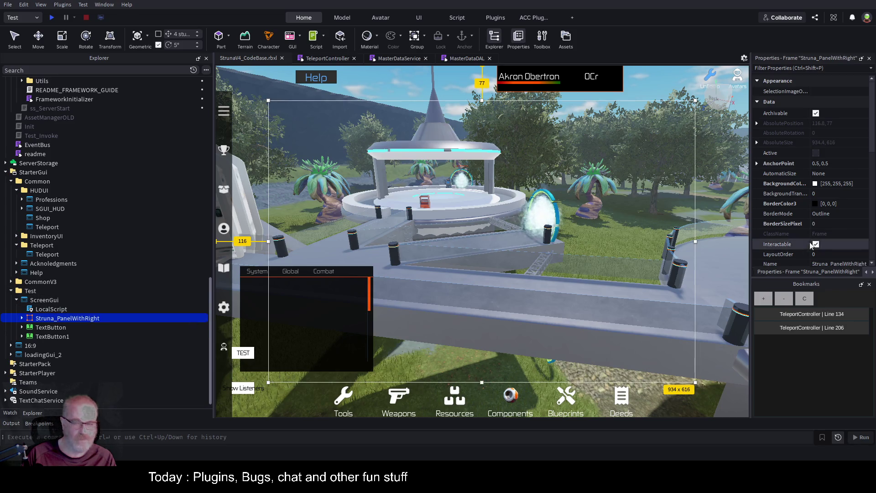
pyautogui.scroll(-3, 840, 169)
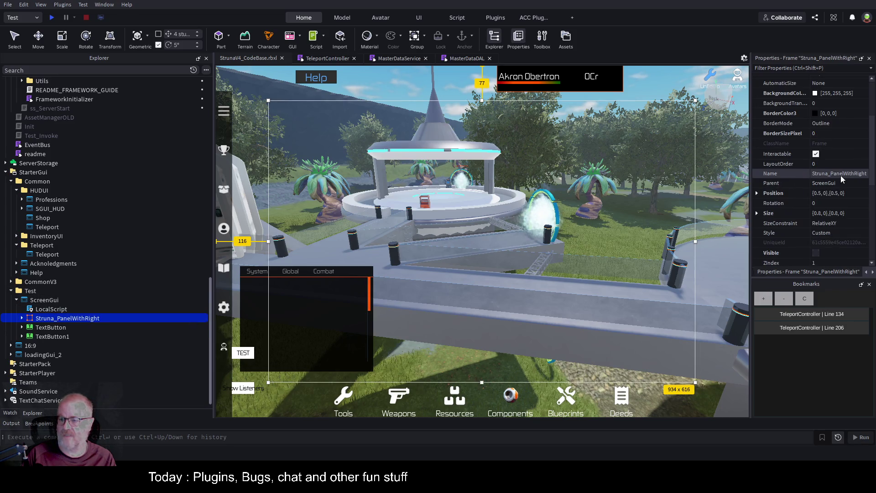
pyautogui.scroll(-1, 840, 176)
pyautogui.click(816, 223)
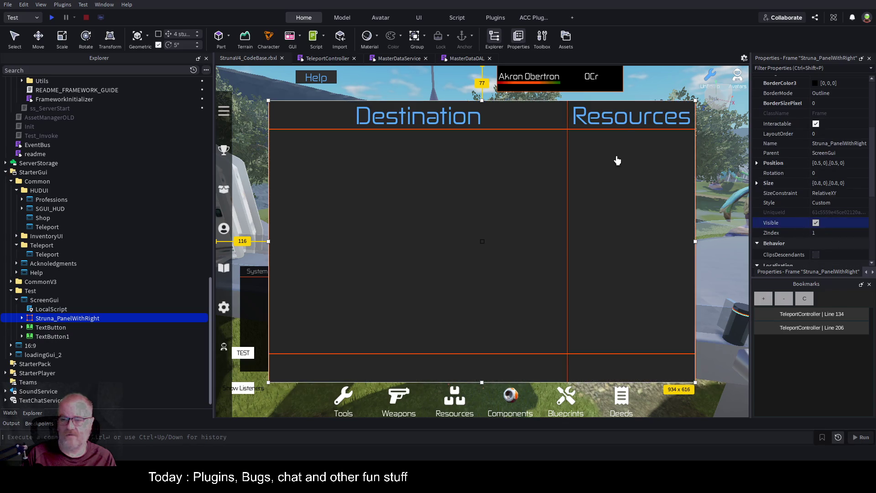
# Step: Collapse the panel's Top and Left sections, expand Right, and select its Middle section
pyautogui.click(22, 318)
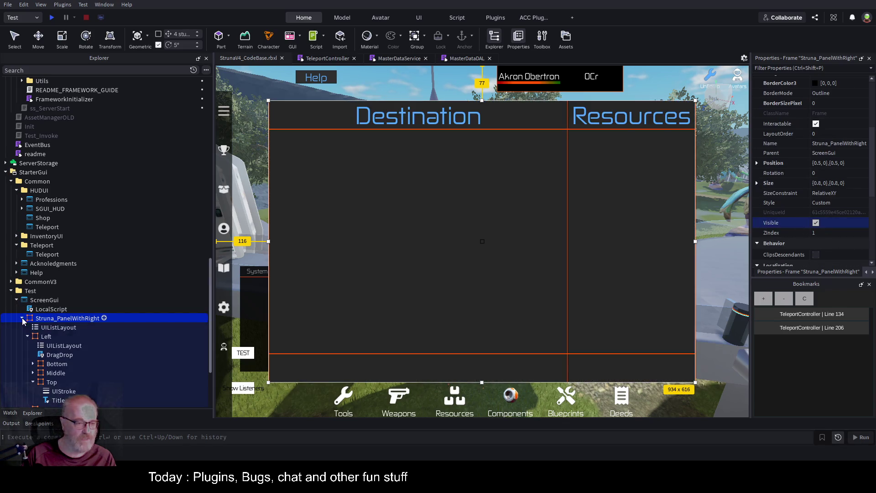
pyautogui.click(33, 382)
pyautogui.click(28, 336)
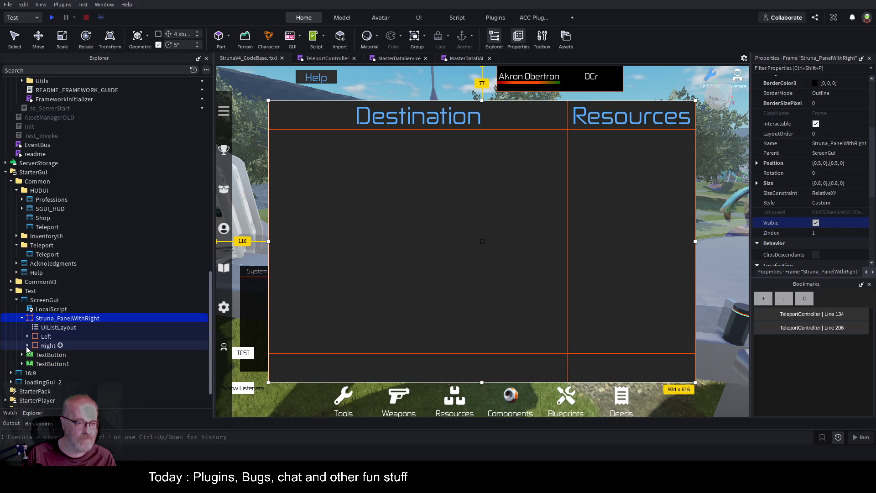
pyautogui.click(27, 345)
pyautogui.click(33, 382)
pyautogui.scroll(-3, 113, 323)
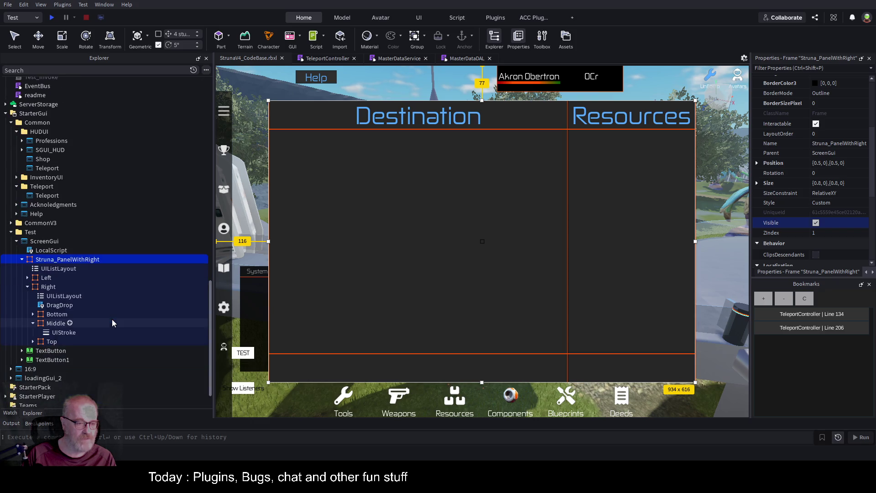
pyautogui.click(64, 324)
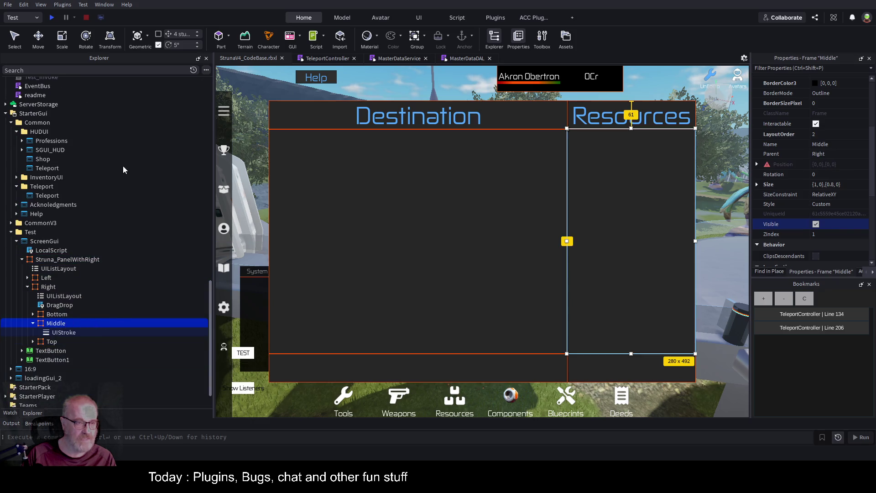
# Step: Paste the items container into Middle and set its BackgroundTransparency to 1
pyautogui.hotkey('ctrl', 'shift', 'v')
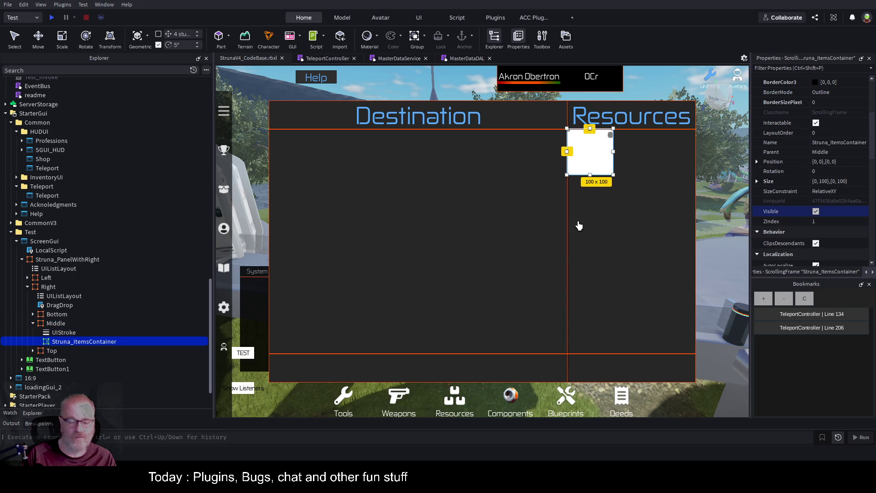
pyautogui.scroll(5, 820, 170)
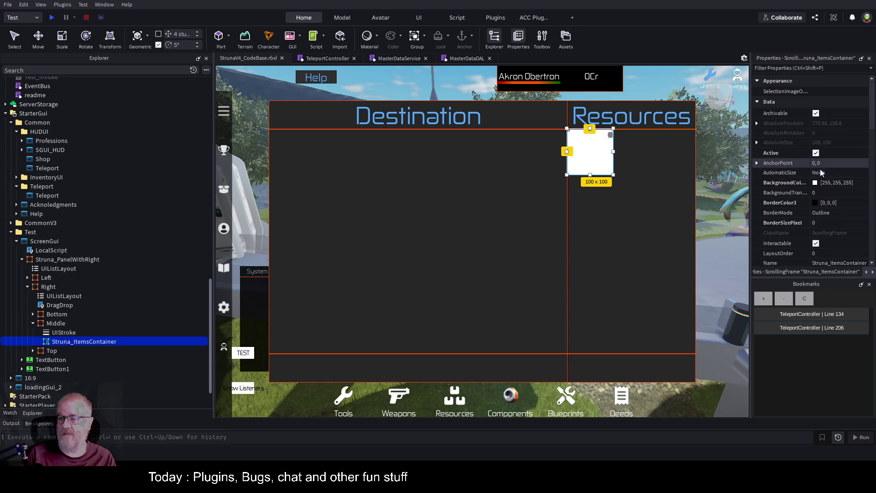
pyautogui.click(822, 192)
pyautogui.write('1')
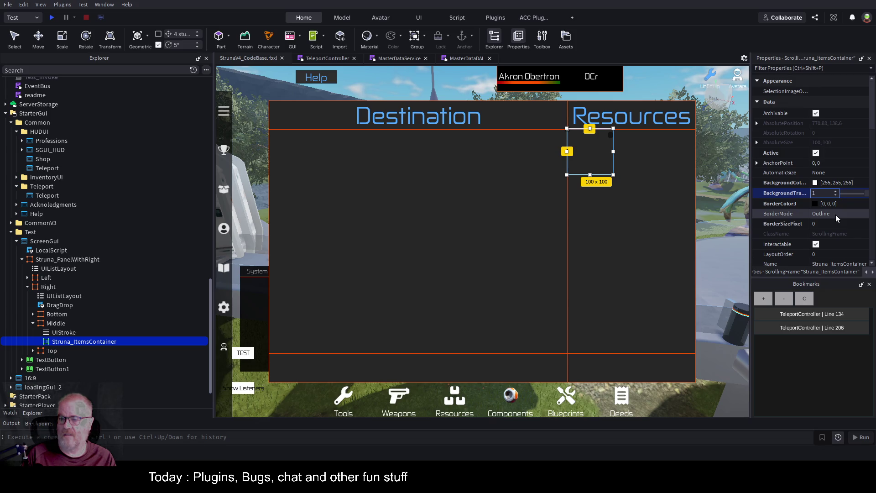
# Step: Set the container's Size X and Y to 1,0 so it fills the Resources column
pyautogui.scroll(-3, 835, 214)
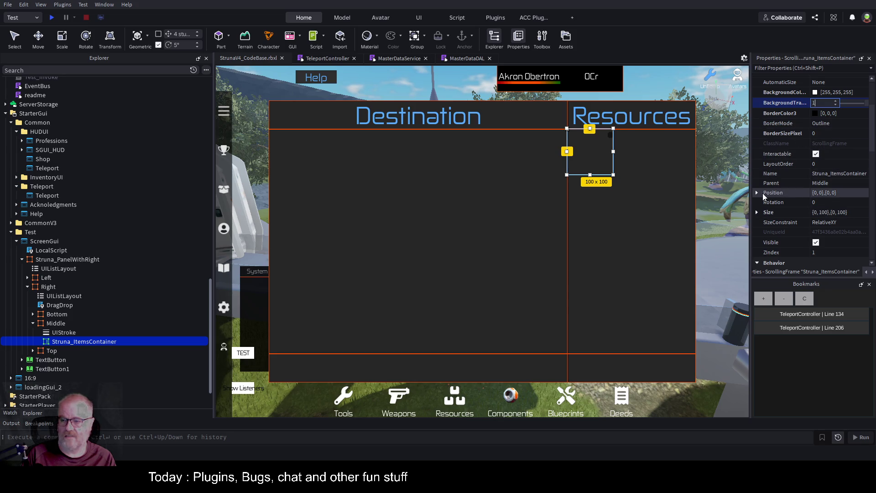
pyautogui.click(757, 212)
pyautogui.click(836, 223)
pyautogui.write('1,0')
pyautogui.click(831, 231)
pyautogui.write('1,0')
pyautogui.press('Return')
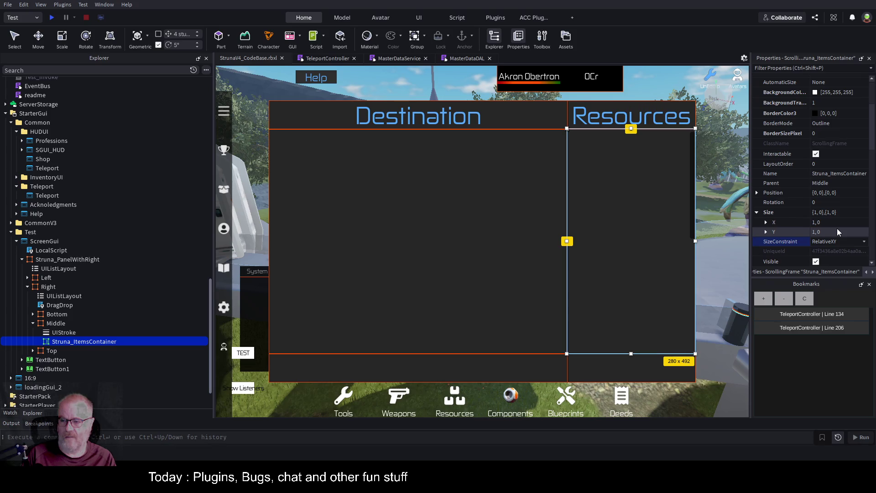
# Step: Reselect Struna_ItemsContainer and set its AutomaticCanvasSize to Y
pyautogui.scroll(-5, 836, 211)
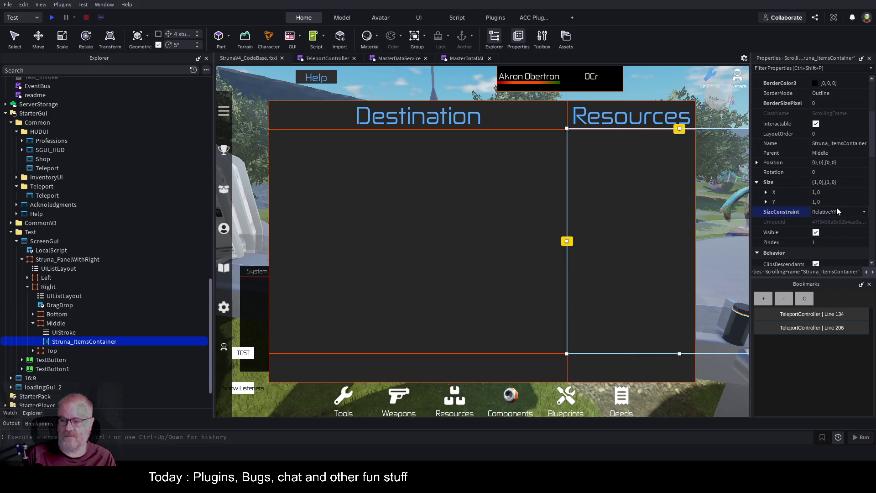
pyautogui.scroll(3, 846, 221)
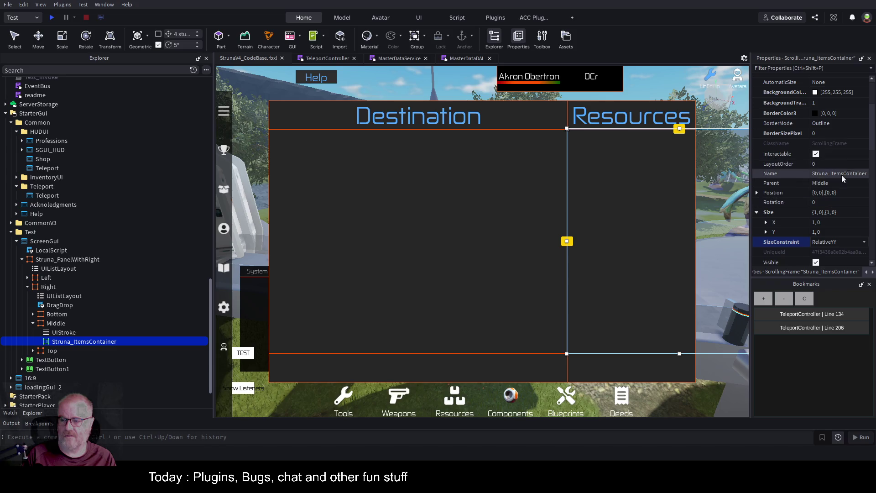
pyautogui.scroll(3, 836, 192)
pyautogui.scroll(-2, 837, 192)
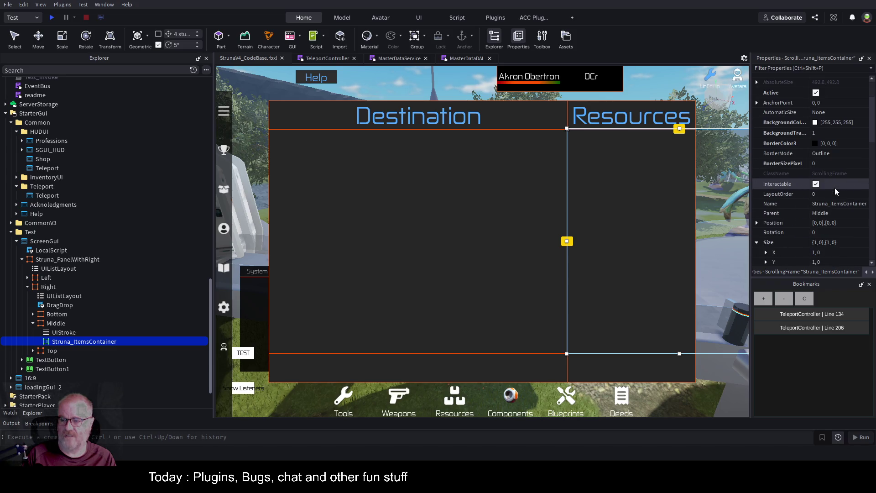
pyautogui.scroll(2, 834, 187)
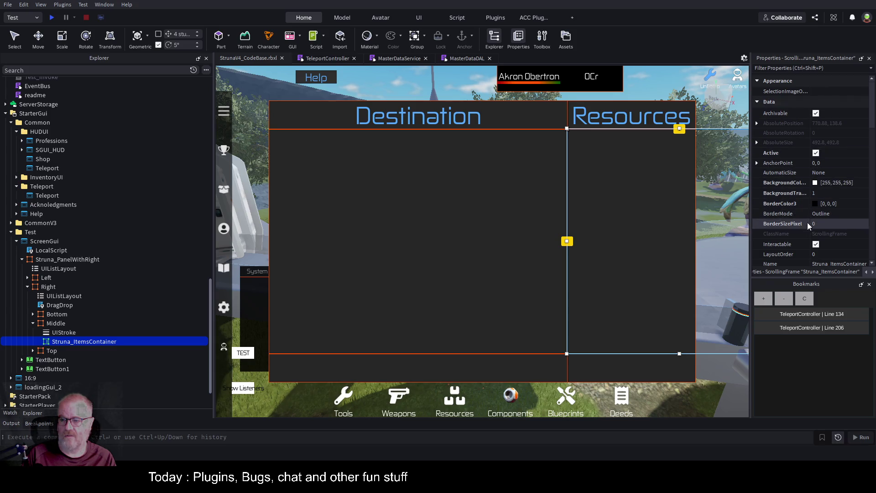
pyautogui.scroll(-3, 807, 219)
pyautogui.scroll(-1, 836, 200)
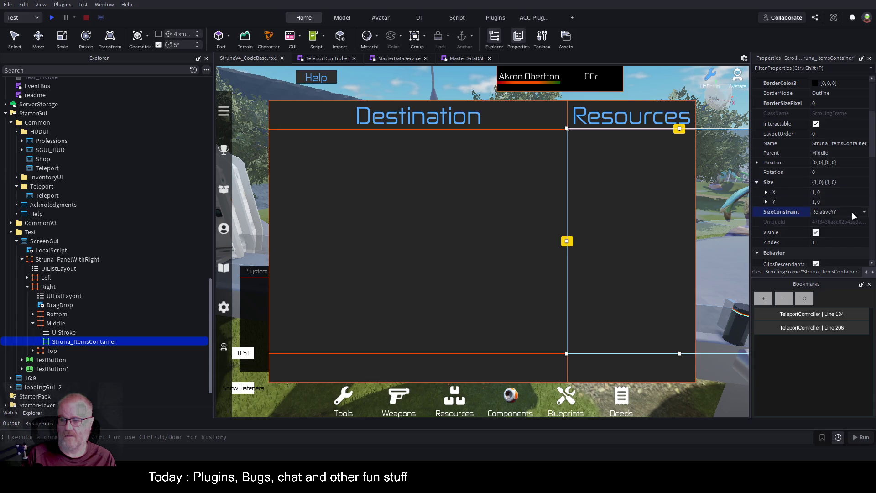
pyautogui.press('Escape')
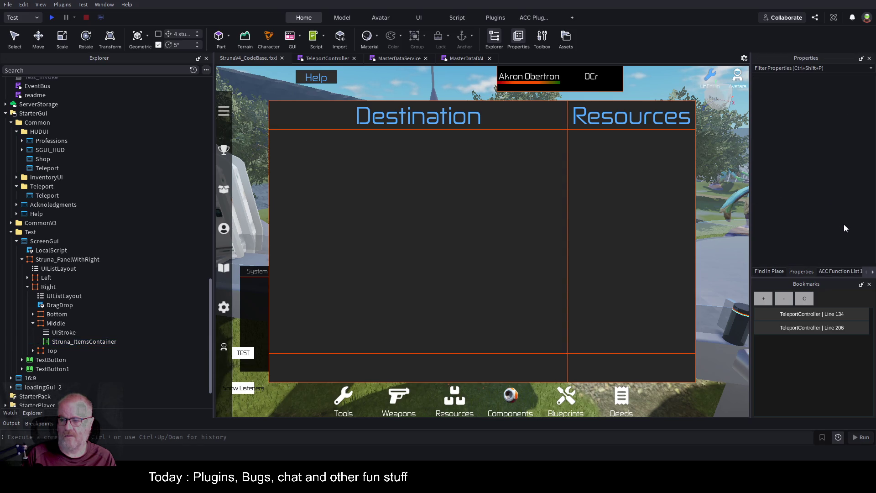
pyautogui.click(66, 341)
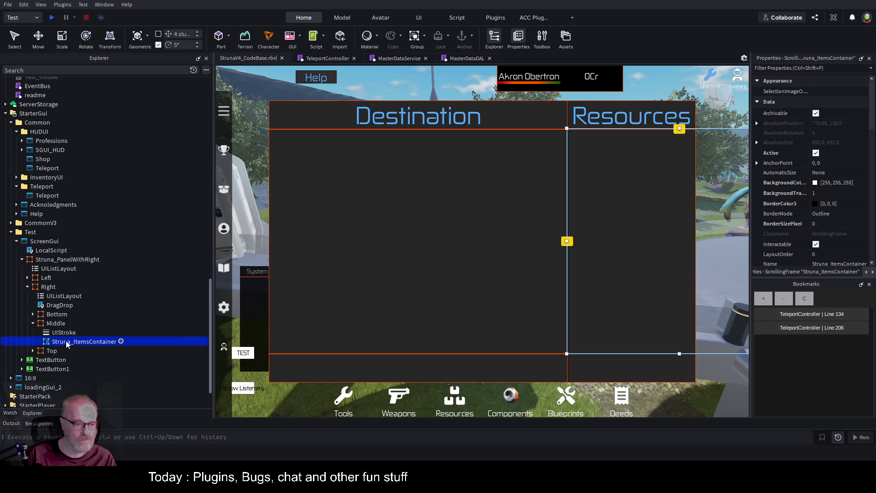
pyautogui.scroll(-4, 835, 184)
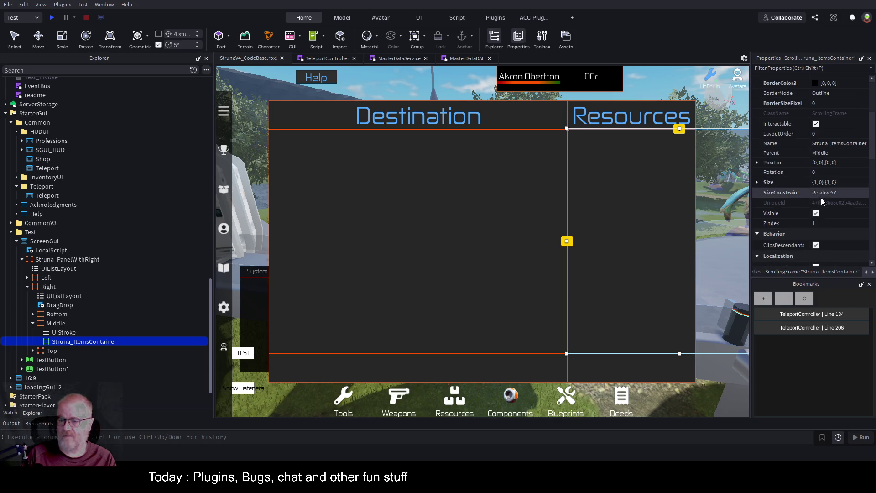
pyautogui.scroll(-3, 821, 213)
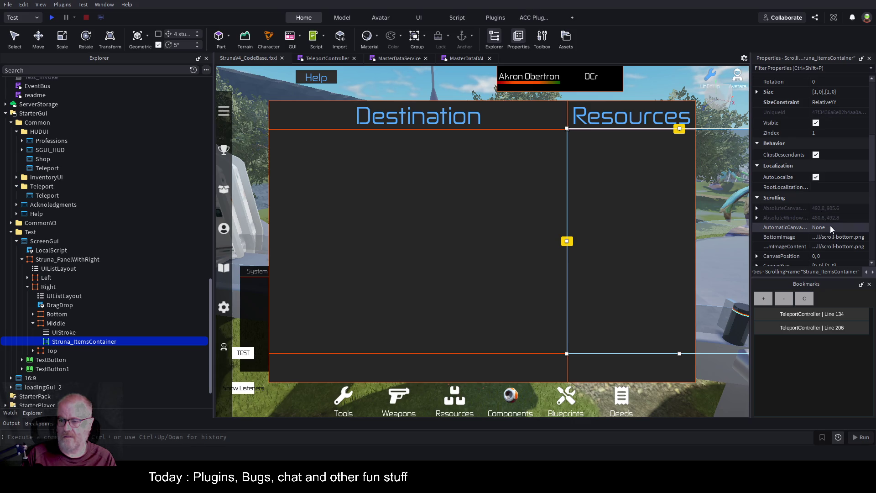
pyautogui.click(830, 225)
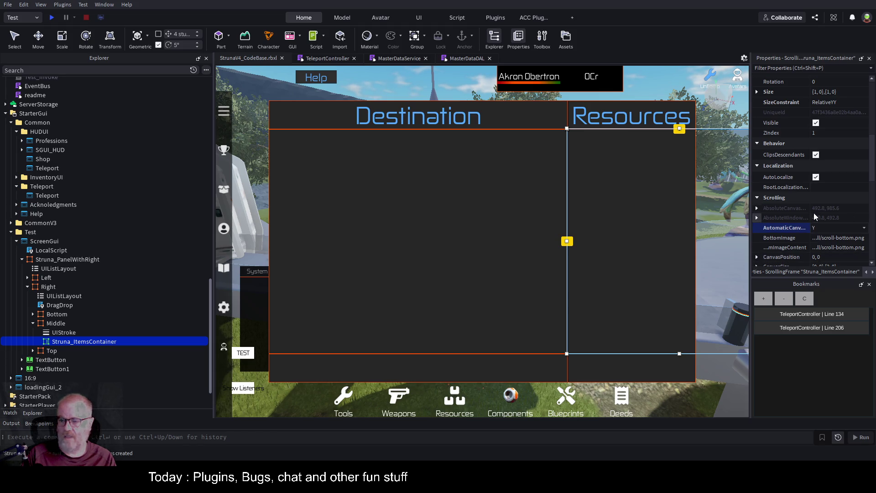
pyautogui.press('y')
# Step: Begin editing Struna_ItemsContainer's scrollbar colour
pyautogui.scroll(-2, 843, 191)
pyautogui.scroll(-1, 843, 190)
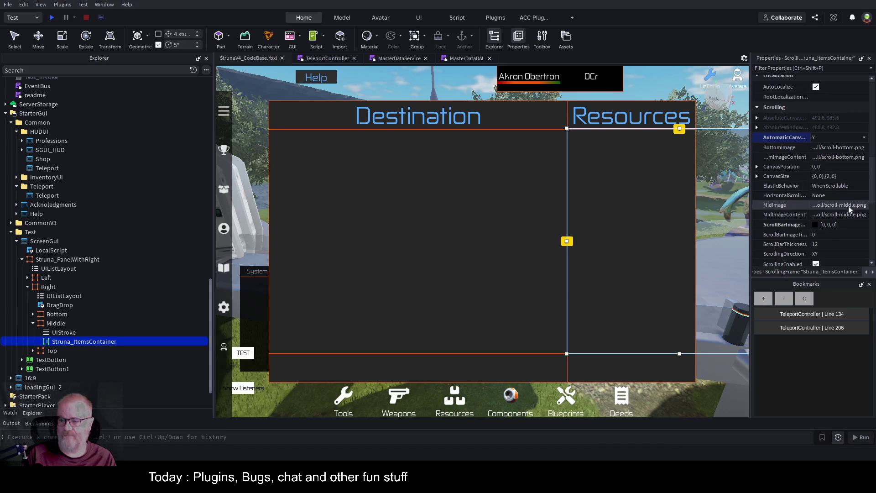
pyautogui.scroll(-2, 847, 210)
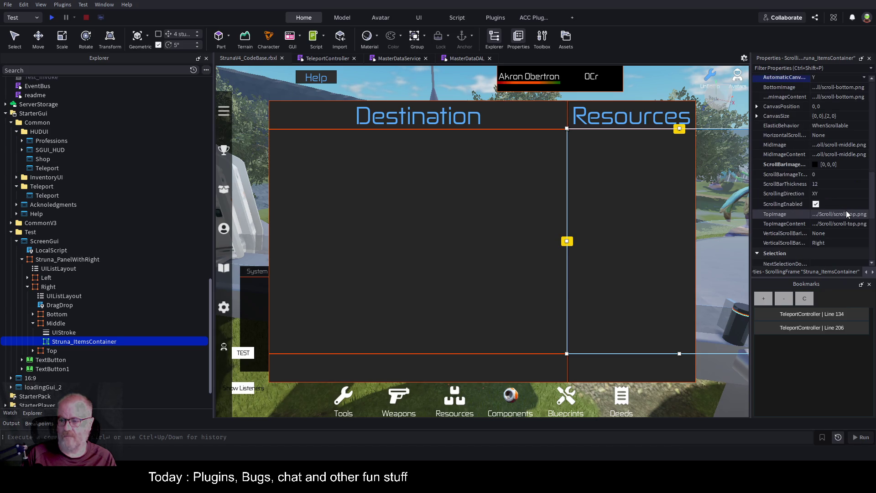
pyautogui.click(816, 167)
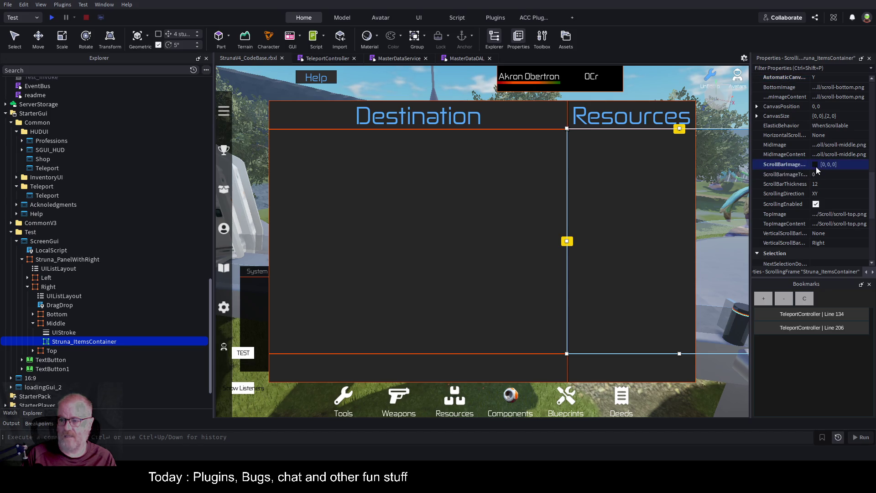
# Step: Set the scrollbar colour to orange 255,85,0 and AutomaticCanvasSize to XY
pyautogui.write('[255, 85, 0]')
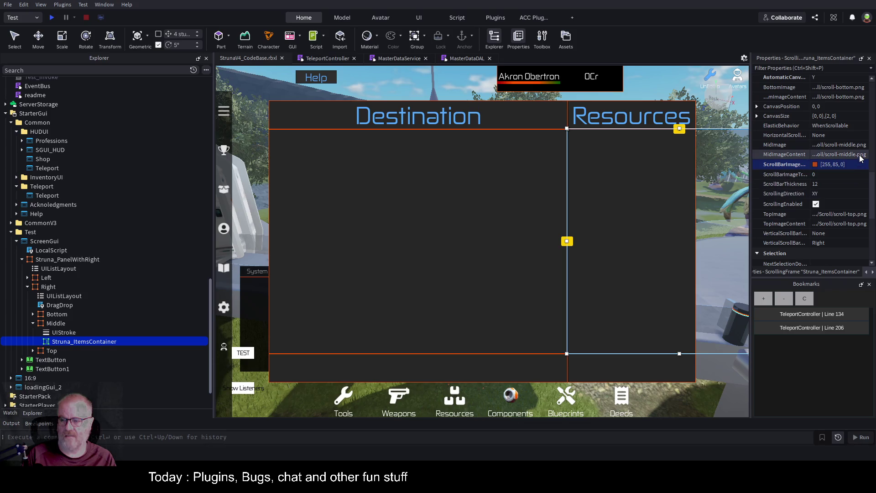
pyautogui.scroll(3, 858, 157)
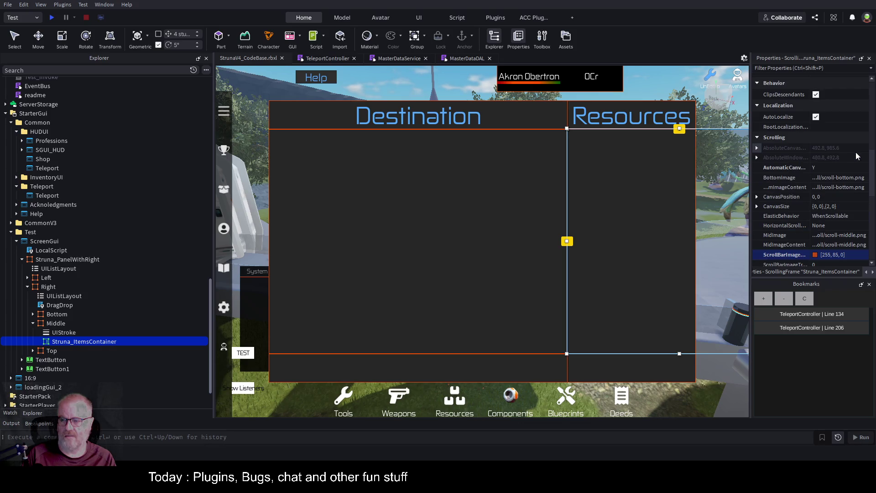
pyautogui.click(828, 167)
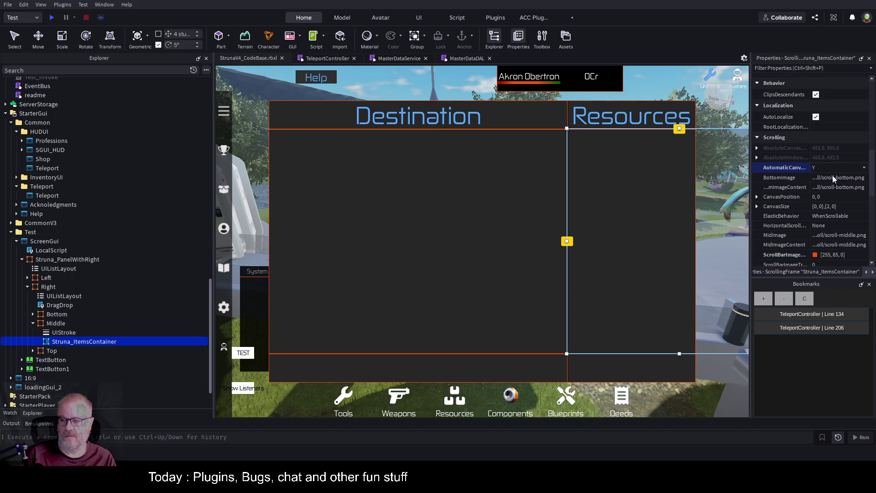
pyautogui.click(824, 179)
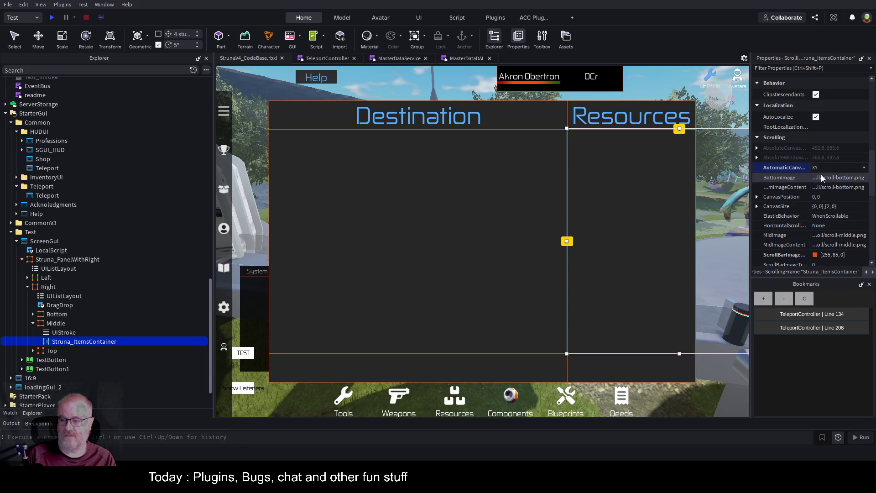
# Step: Expand the container's Size and change its SizeConstraint from RelativeYY to RelativeXY
pyautogui.scroll(5, 834, 206)
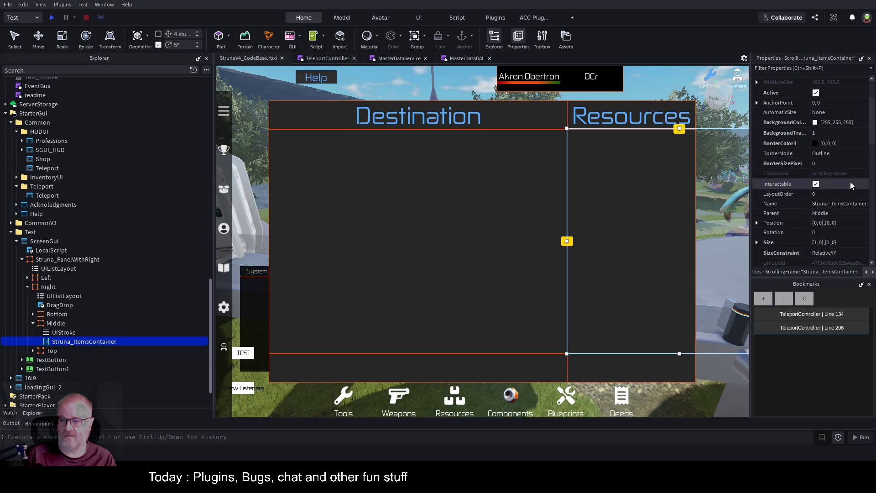
pyautogui.scroll(3, 850, 181)
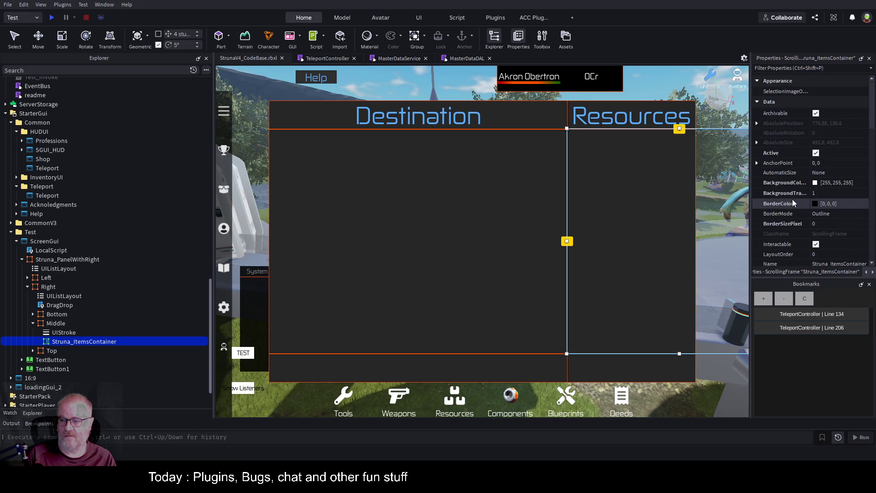
pyautogui.scroll(-4, 792, 199)
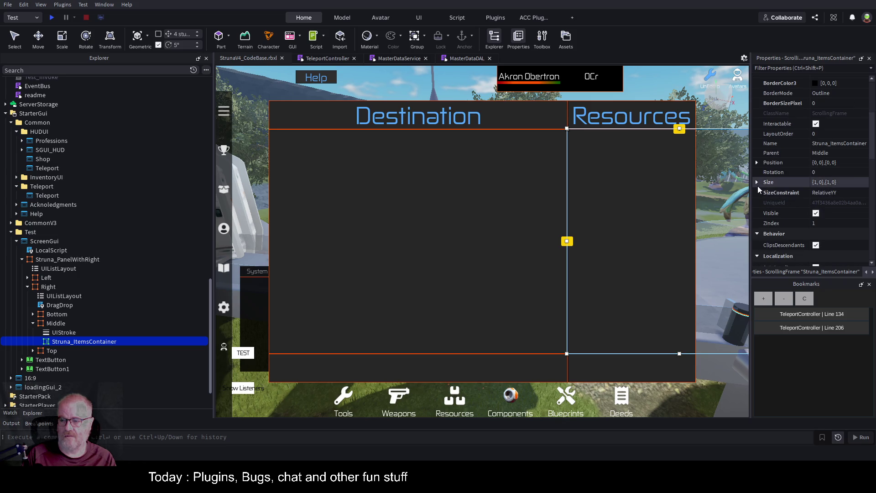
pyautogui.click(756, 183)
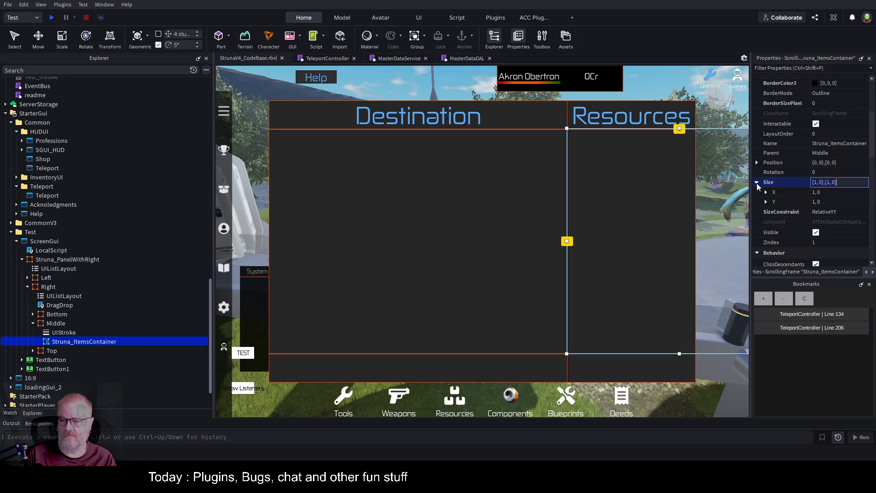
pyautogui.click(833, 214)
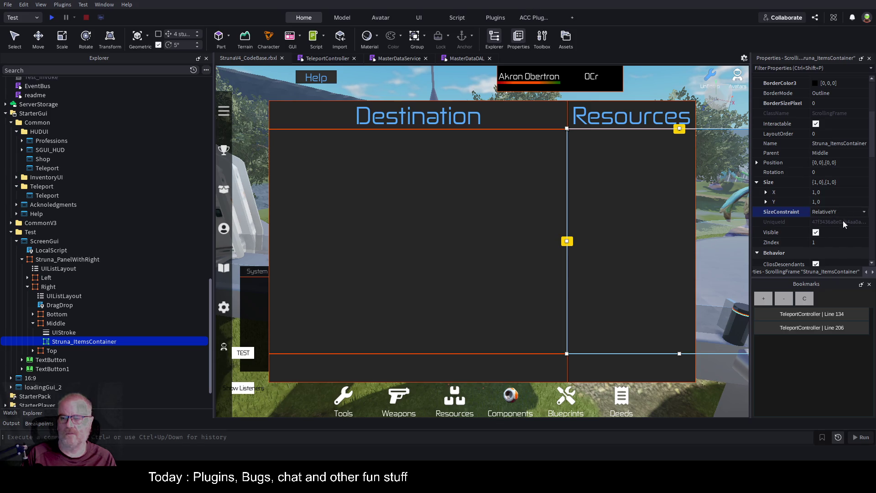
pyautogui.hotkey('ctrl', 'z')
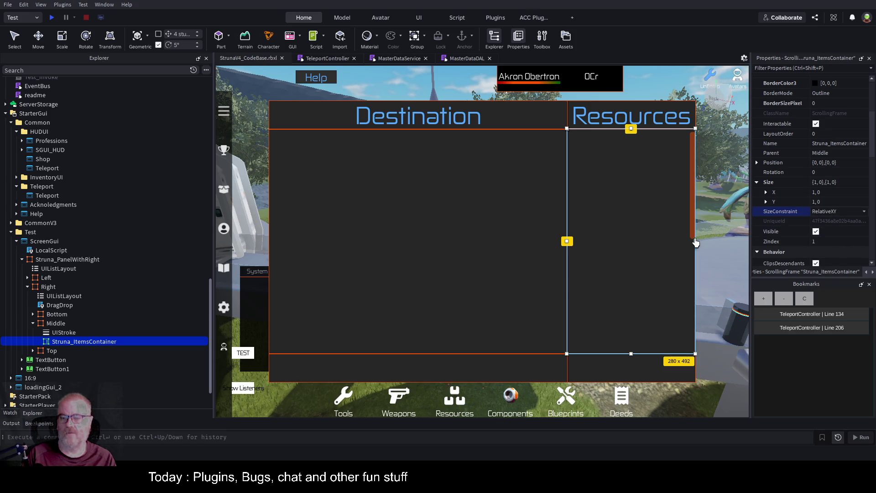
# Step: Save the place, then try VerticalScrollBarPosition Left and revert the scrollbar to the right edge
pyautogui.hotkey('ctrl', 's')
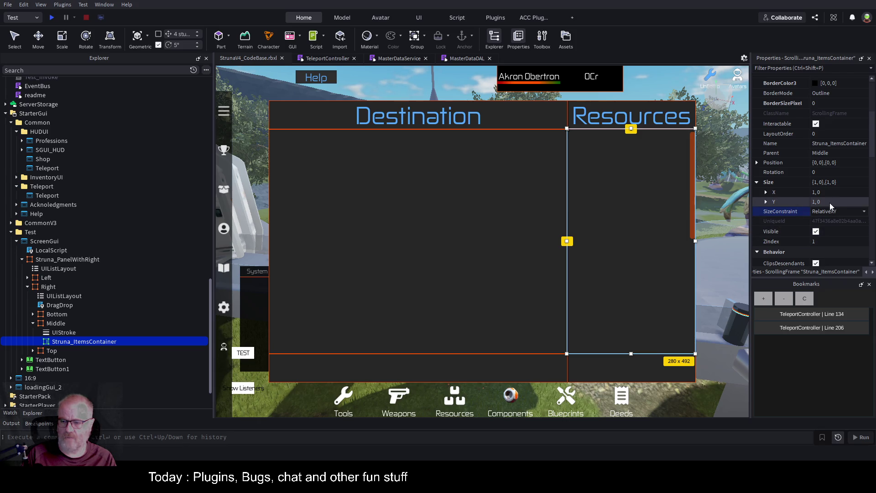
pyautogui.scroll(-1, 828, 206)
pyautogui.scroll(-1, 812, 208)
pyautogui.scroll(-7, 807, 207)
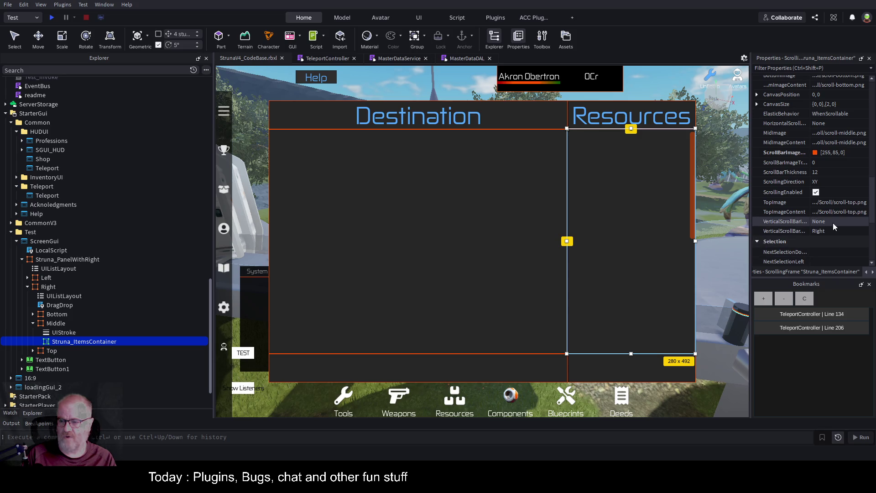
pyautogui.click(838, 234)
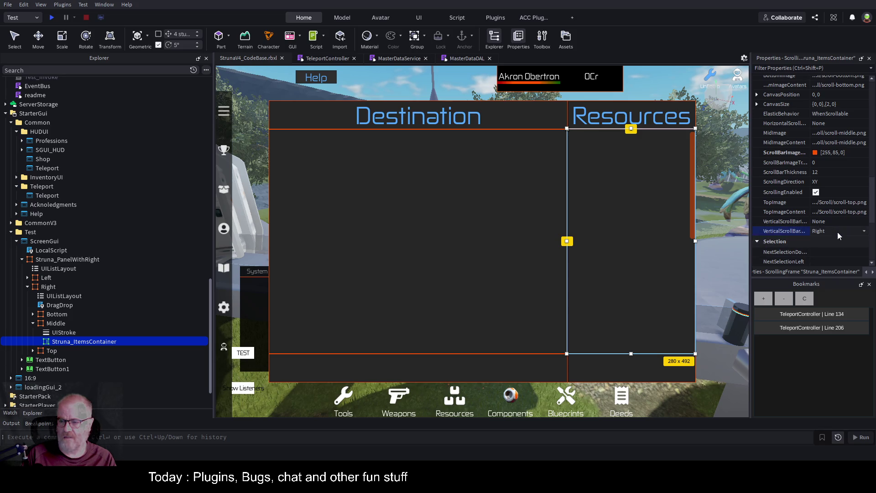
pyautogui.click(835, 234)
pyautogui.click(827, 240)
pyautogui.hotkey('ctrl', 'z')
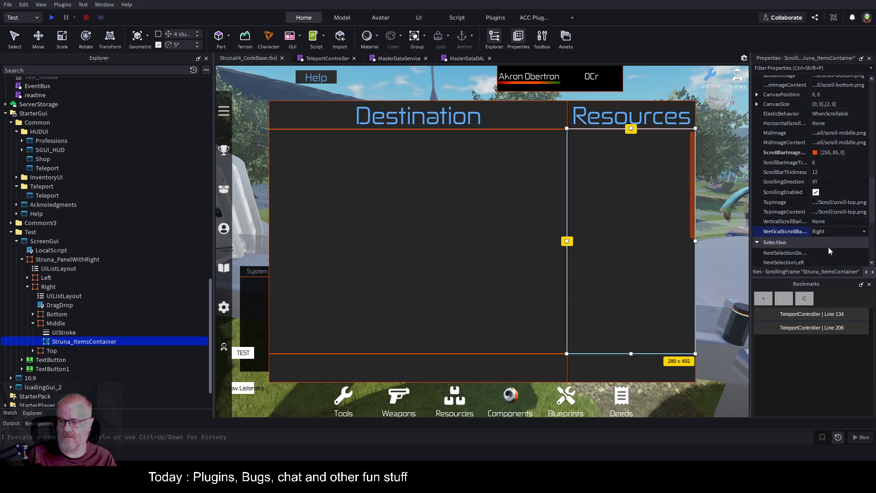
# Step: Try VerticalScrollBarInset ScrollBar, revert it to None, and confirm ScrollingEnabled stays on
pyautogui.click(837, 222)
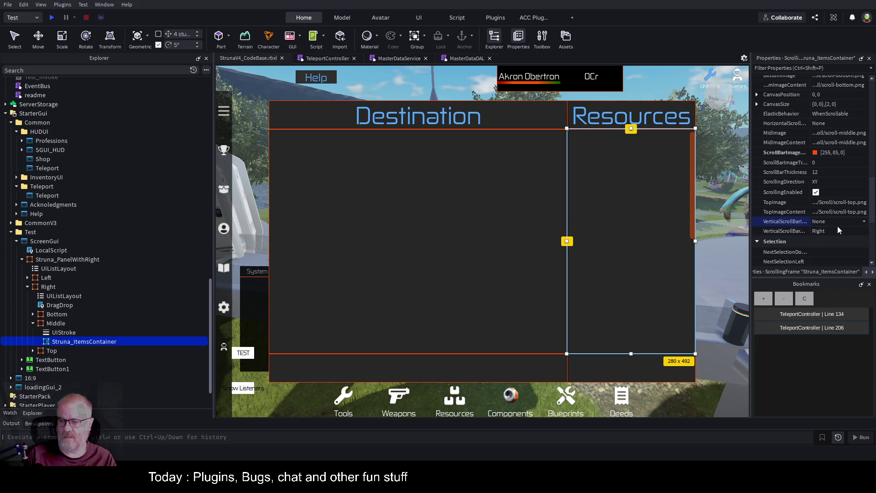
pyautogui.click(838, 223)
pyautogui.click(832, 234)
pyautogui.hotkey('ctrl', 'z')
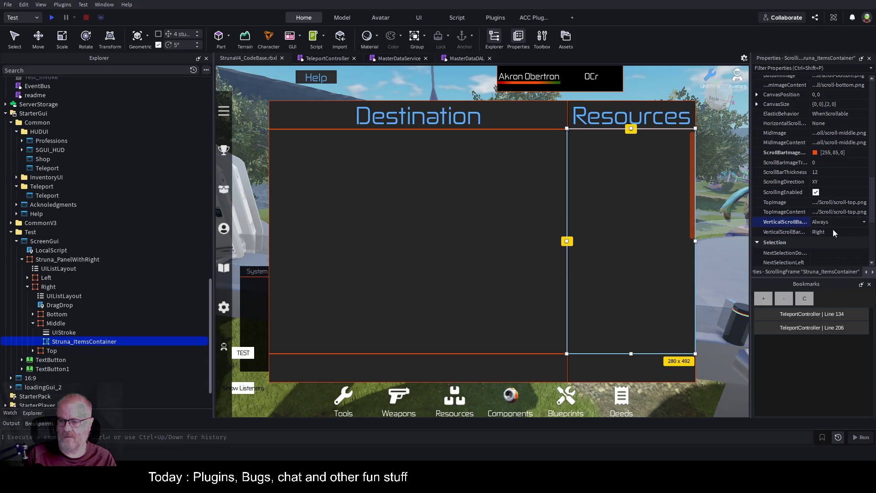
pyautogui.click(815, 192)
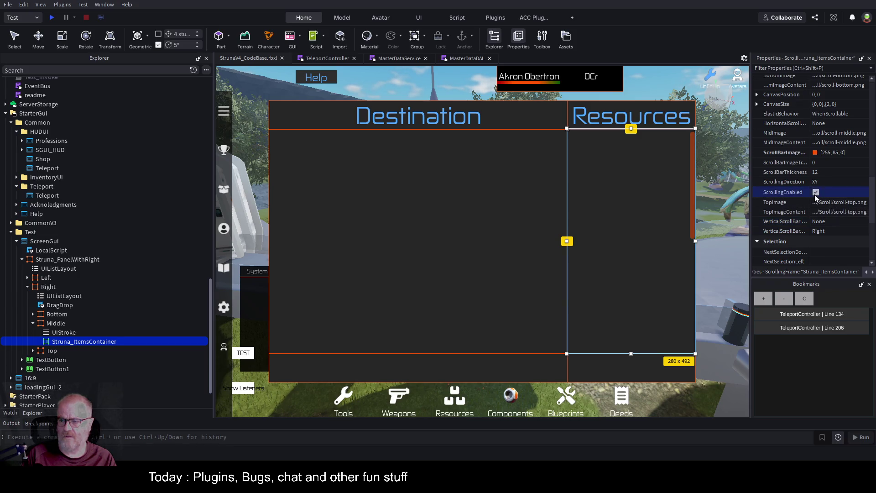
pyautogui.click(816, 193)
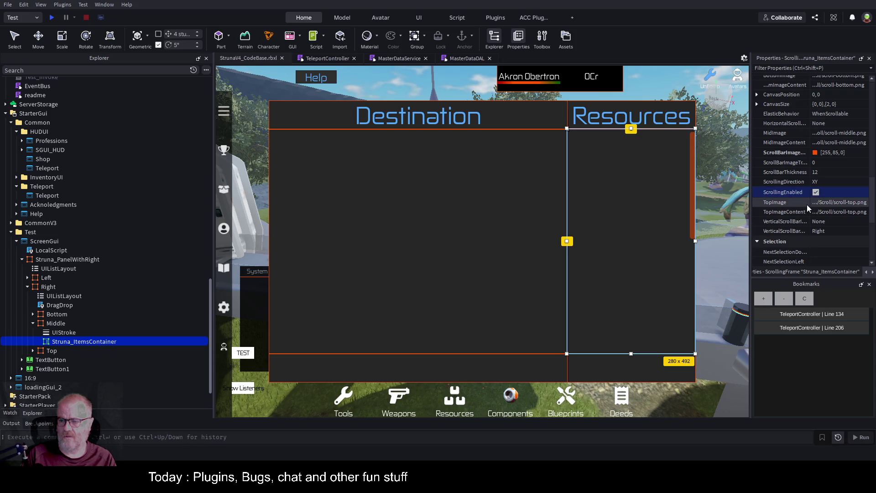
# Step: Widen the Properties panel and set the container's AutomaticCanvasSize to Y
pyautogui.moveTo(750, 218); pyautogui.dragTo(669, 232)
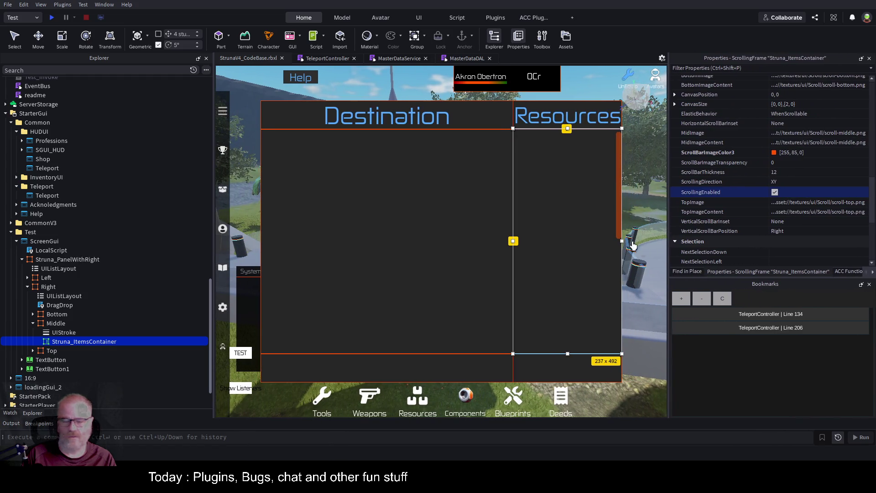
pyautogui.scroll(2, 817, 142)
pyautogui.scroll(1, 817, 138)
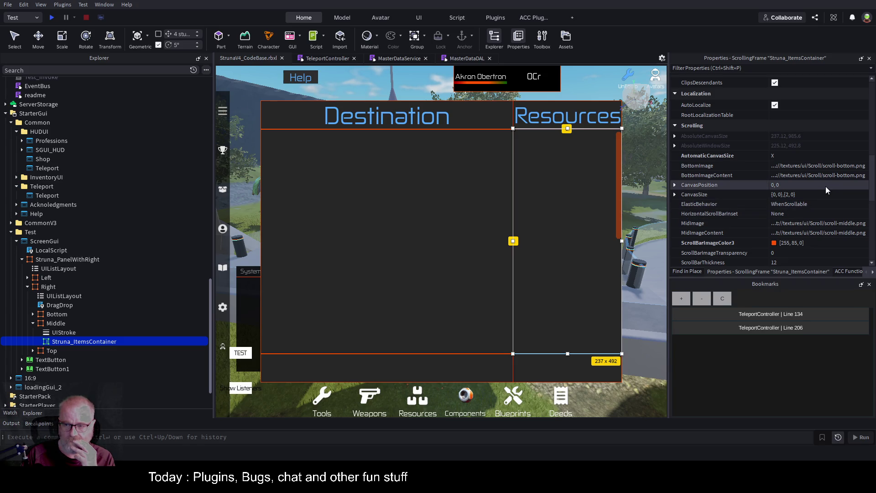
pyautogui.scroll(-2, 822, 205)
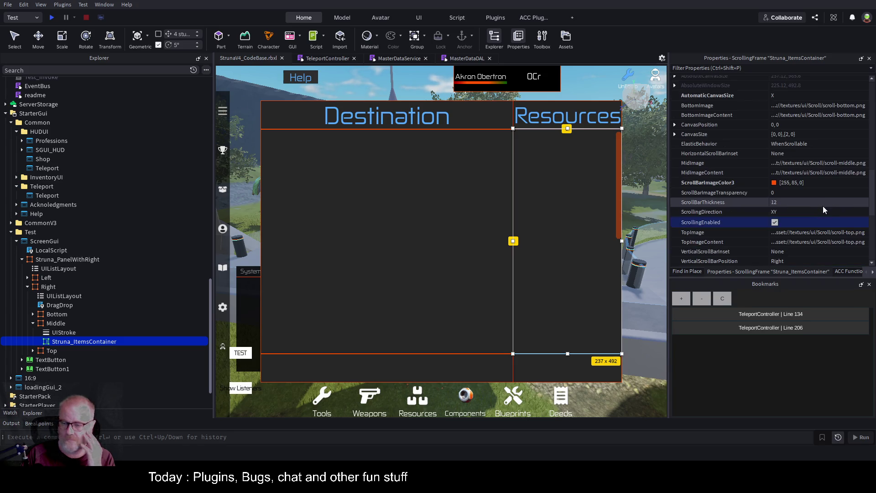
pyautogui.scroll(-4, 810, 212)
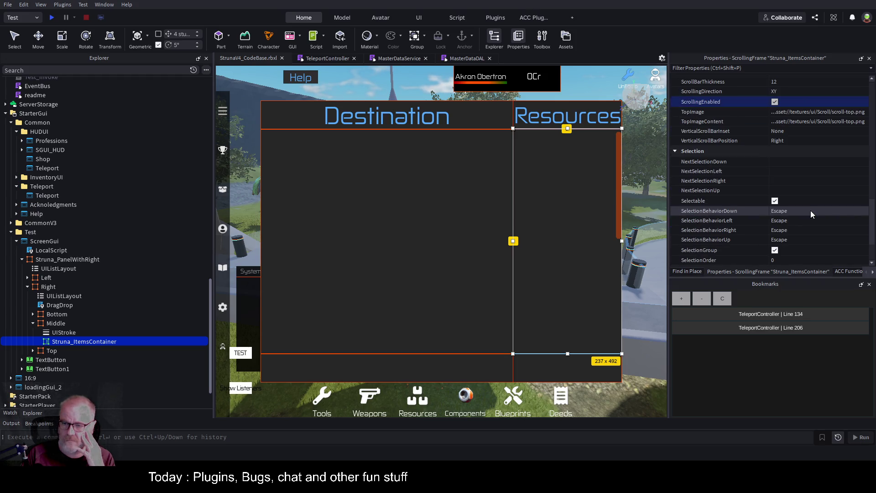
pyautogui.scroll(-3, 811, 211)
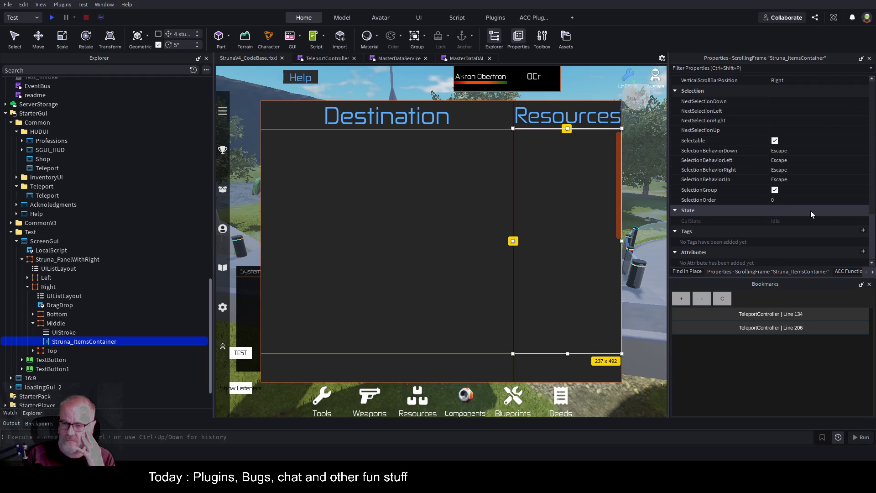
pyautogui.scroll(8, 810, 209)
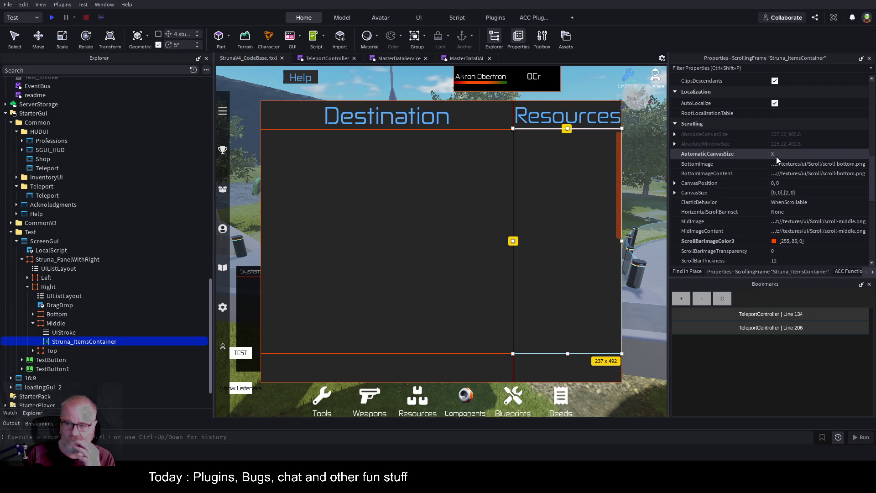
pyautogui.click(797, 156)
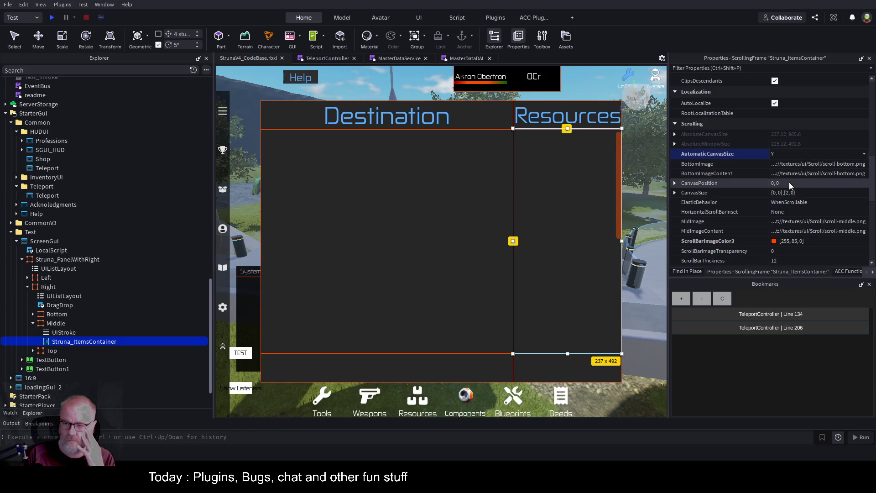
pyautogui.click(817, 158)
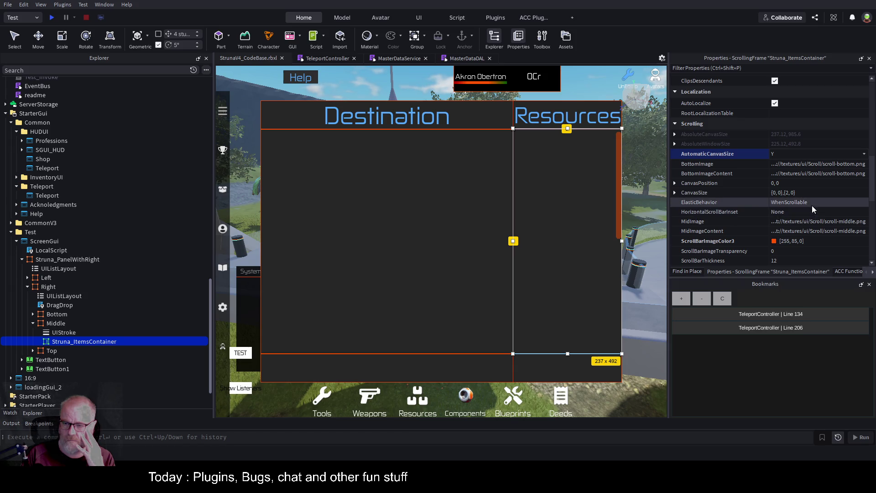
# Step: Set ScrollBarImageTransparency to 0.76 and save StrunaV4_CodeBase.rbxl
pyautogui.scroll(-3, 812, 201)
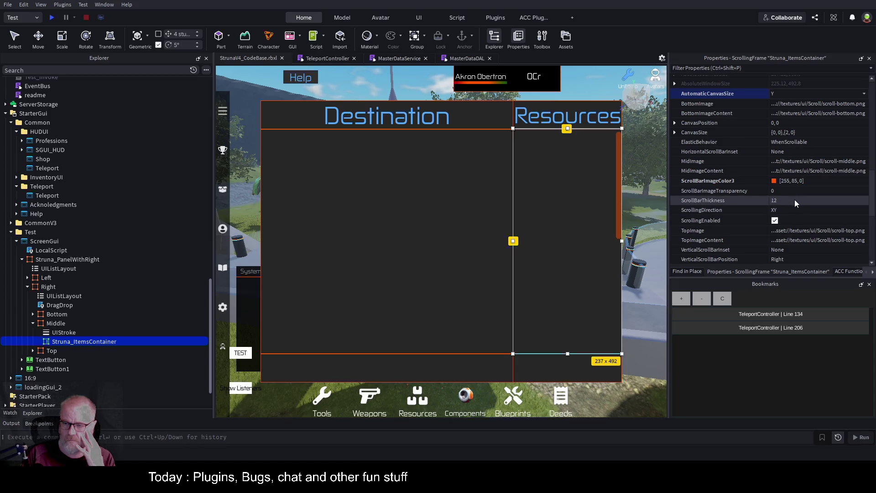
pyautogui.click(797, 192)
pyautogui.moveTo(798, 192)
pyautogui.mouseDown()
pyautogui.moveTo(867, 196)
pyautogui.moveTo(837, 197)
pyautogui.moveTo(850, 198)
pyautogui.mouseUp()
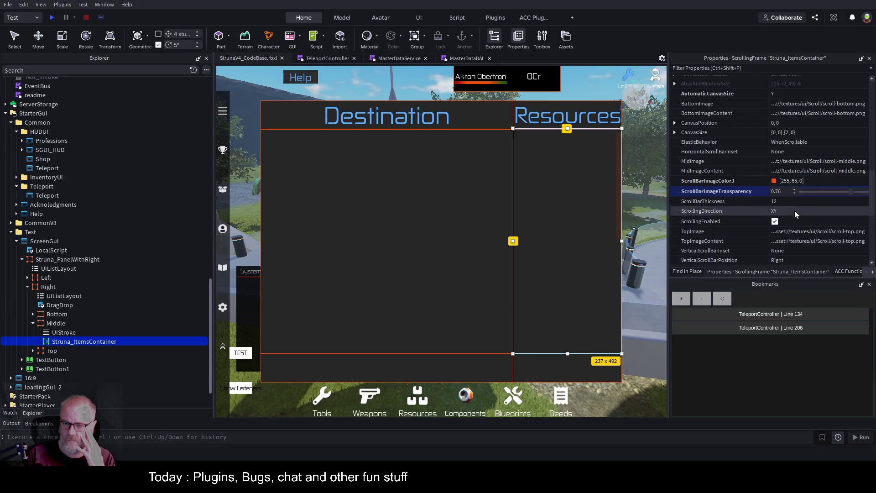
pyautogui.scroll(3, 803, 135)
pyautogui.scroll(3, 803, 136)
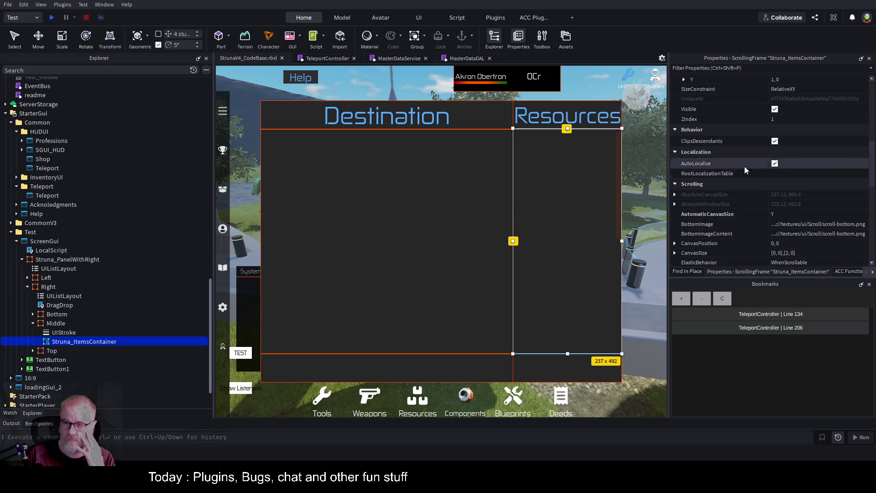
pyautogui.scroll(9, 796, 135)
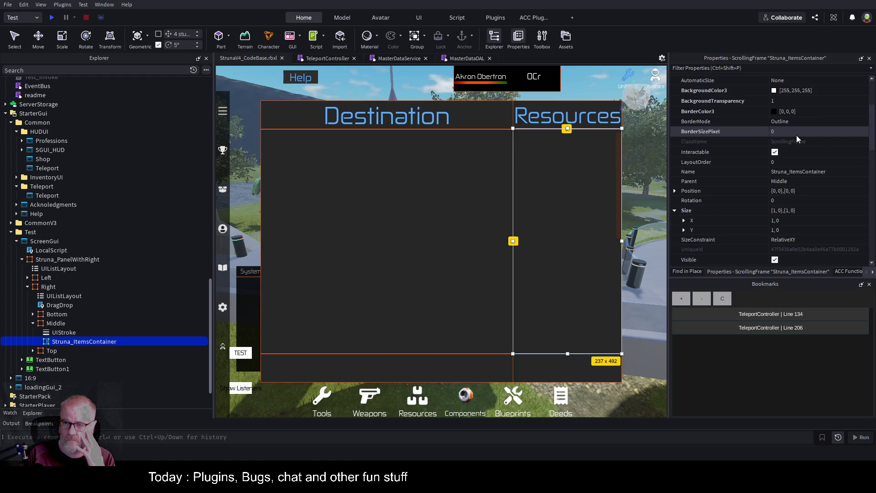
pyautogui.scroll(2, 795, 135)
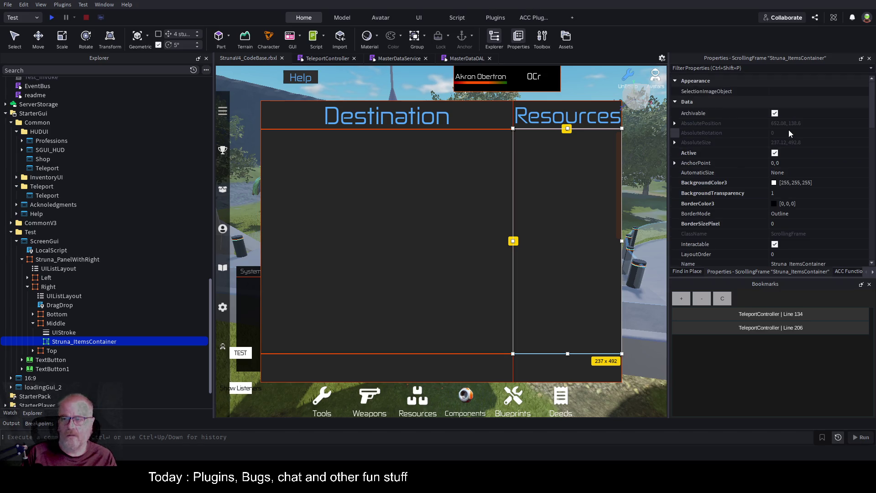
pyautogui.scroll(-10, 788, 131)
pyautogui.hotkey('ctrl', 's')
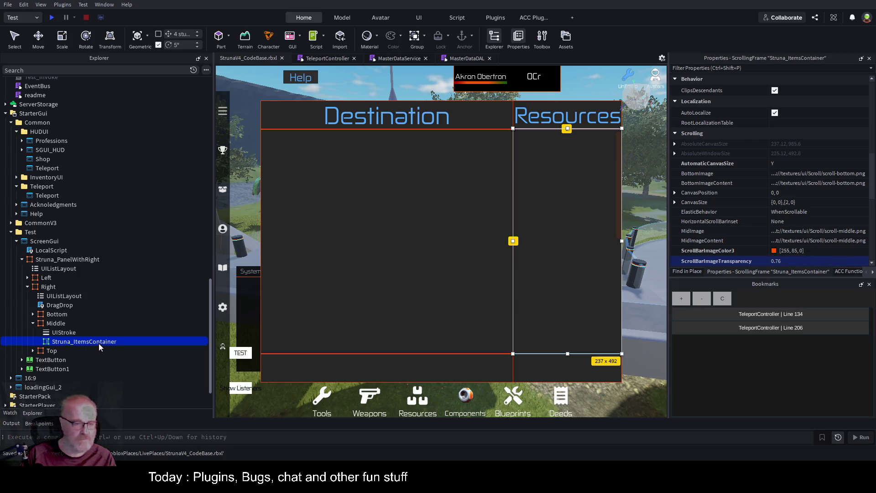
# Step: Delete the old Struna_ItemsContainer in UIComponents and put the configured one there instead
pyautogui.scroll(7, 84, 184)
pyautogui.scroll(10, 83, 178)
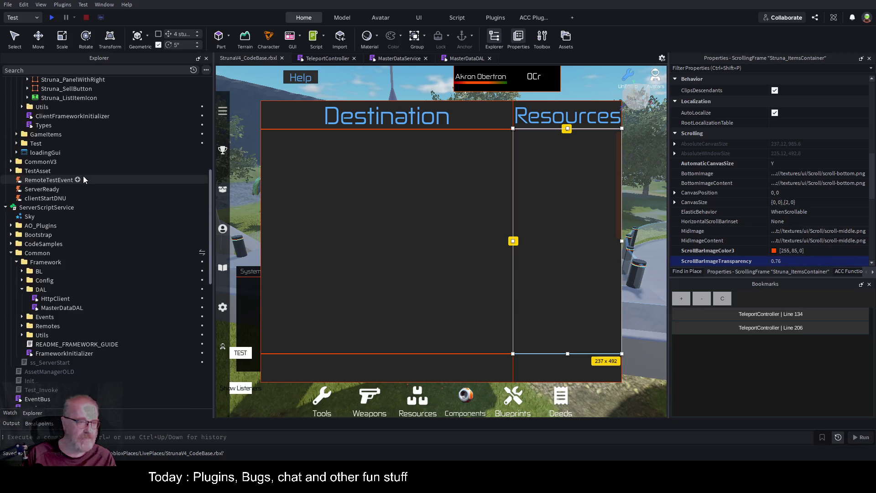
pyautogui.click(82, 202)
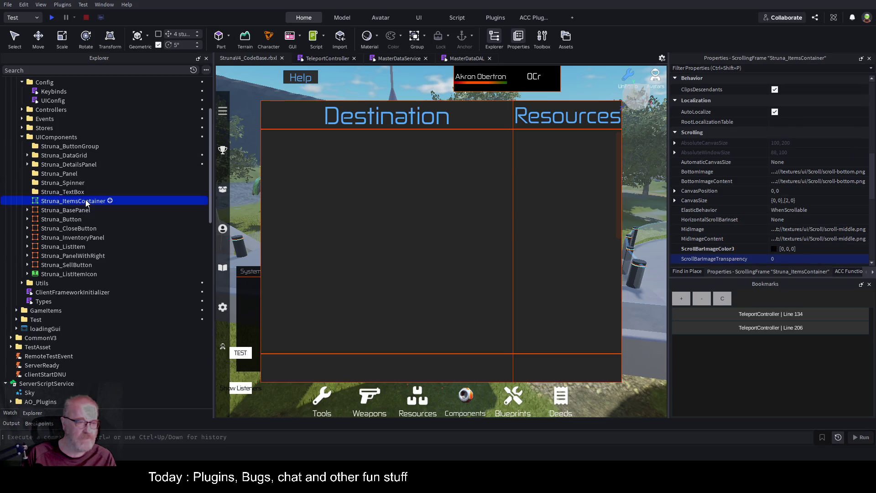
pyautogui.press('Delete')
pyautogui.click(68, 137)
pyautogui.hotkey('ctrl', 'z')
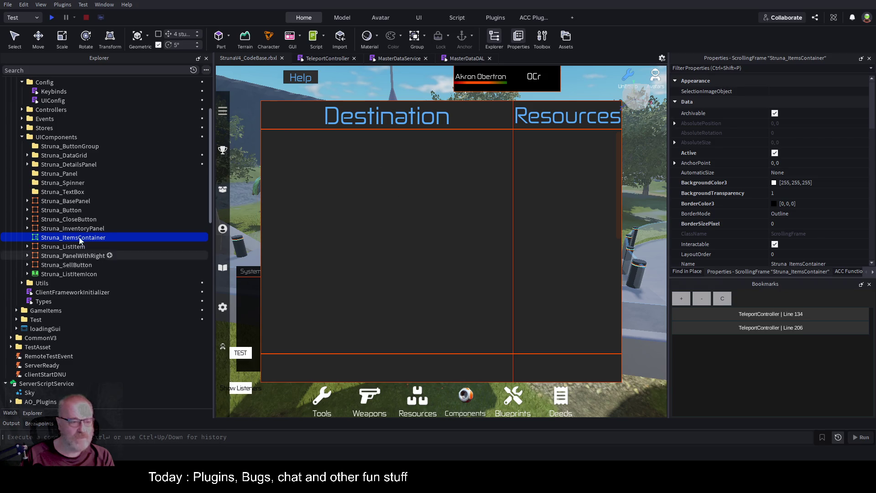
# Step: Uncheck Visible on the test Struna_PanelWithRight panel and save the place
pyautogui.scroll(-2, 88, 251)
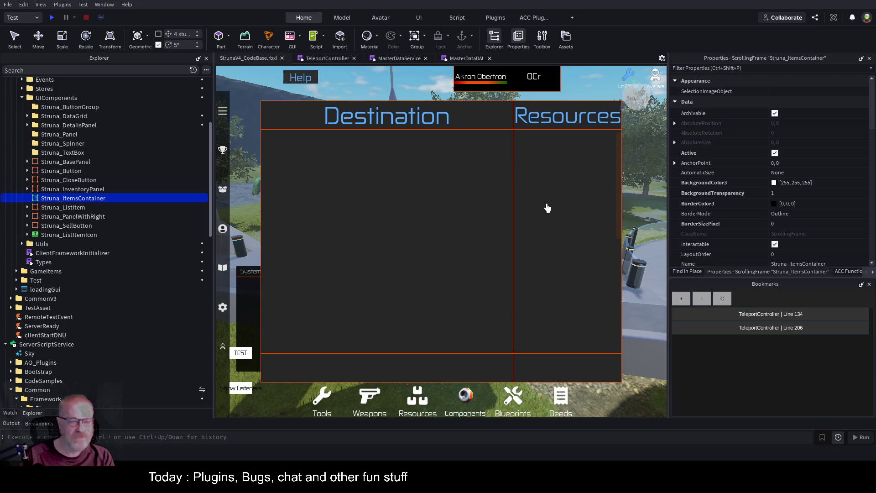
pyautogui.scroll(-1, 139, 256)
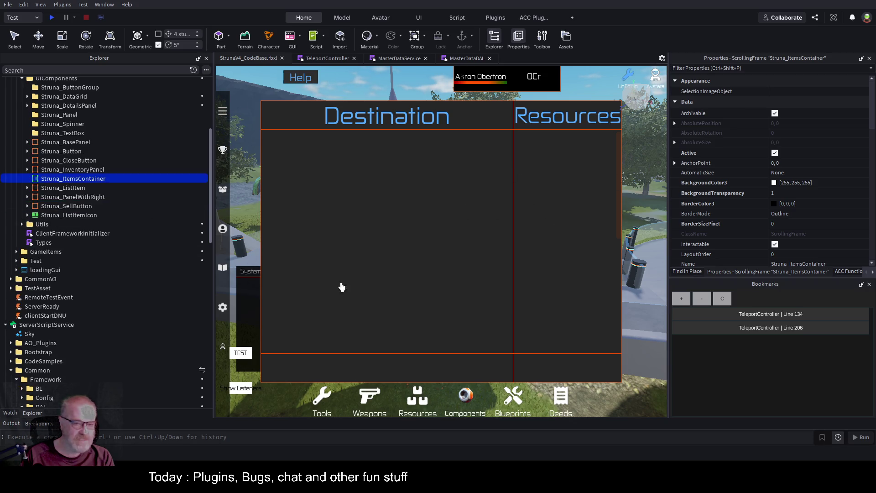
pyautogui.scroll(-3, 137, 246)
pyautogui.scroll(-15, 121, 254)
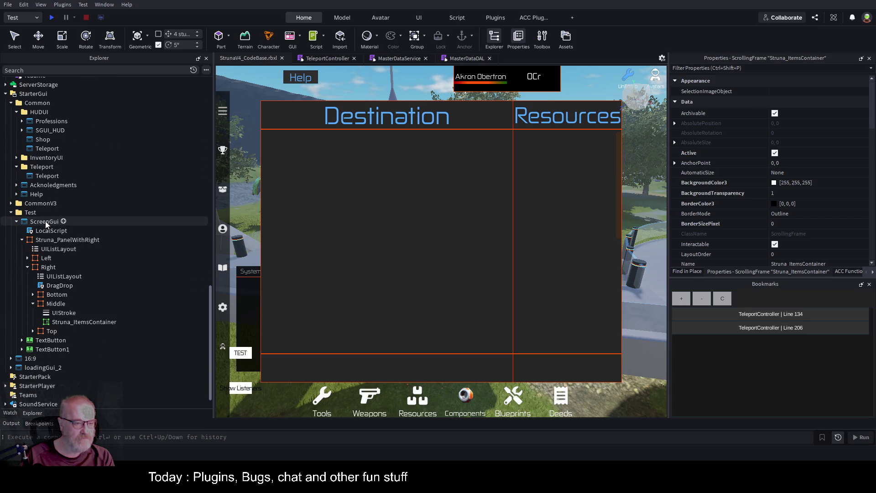
pyautogui.click(83, 240)
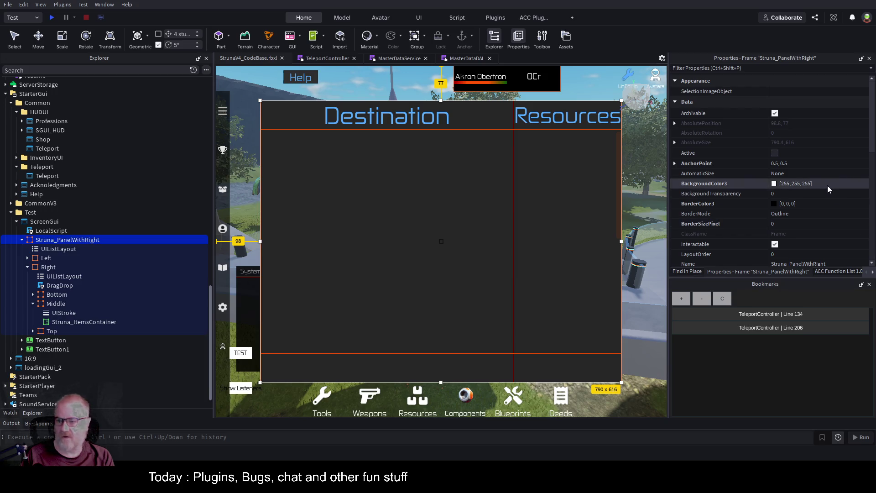
pyautogui.scroll(-1, 819, 183)
pyautogui.scroll(-2, 819, 182)
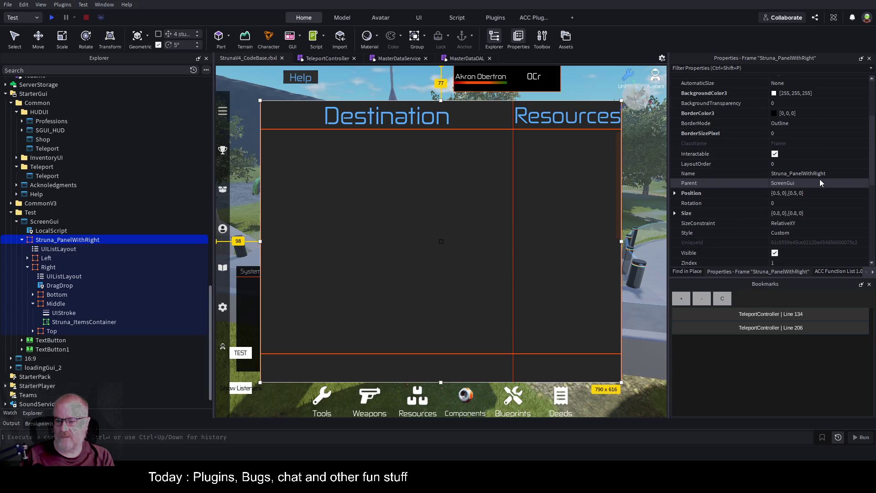
pyautogui.click(775, 252)
pyautogui.hotkey('ctrl', 's')
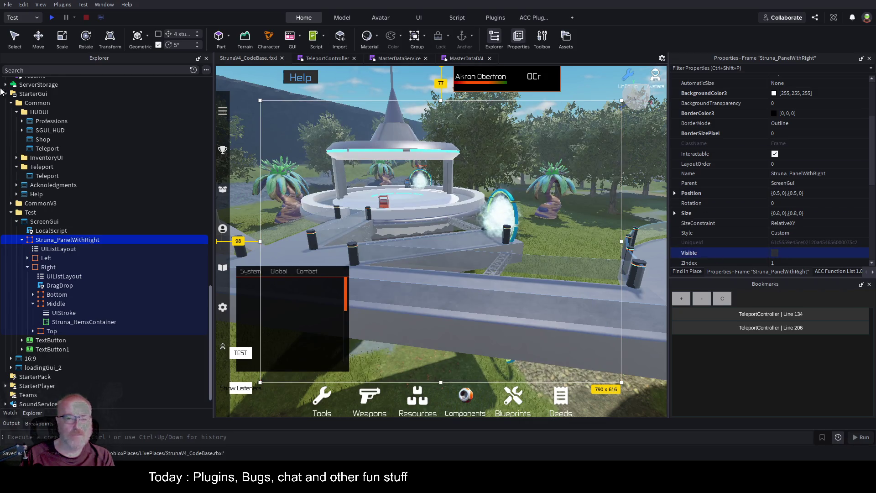
# Step: Select Struna_ItemsContainer in UIComponents, then open the TeleportController script
pyautogui.scroll(10, 77, 187)
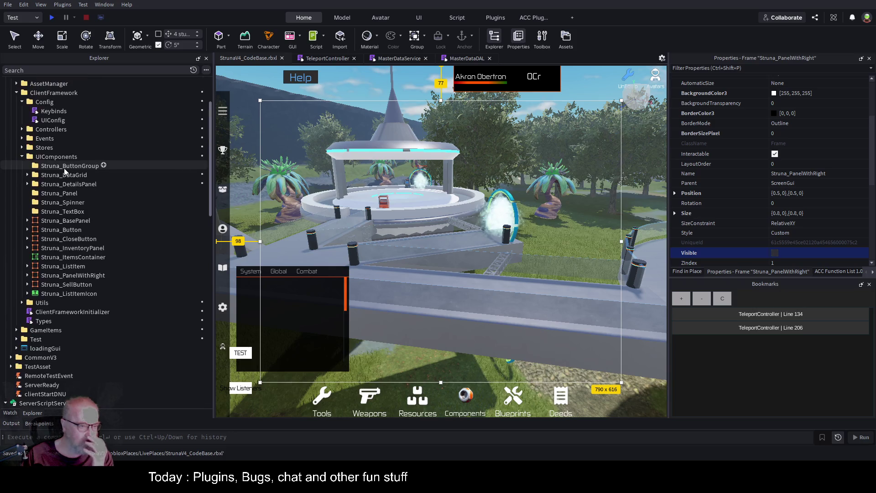
pyautogui.click(73, 258)
pyautogui.click(73, 258)
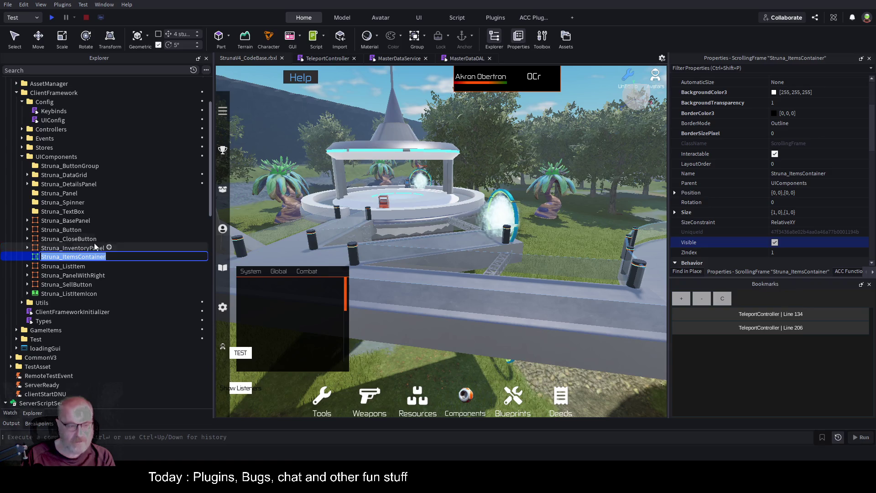
pyautogui.click(322, 59)
pyautogui.scroll(3, 479, 183)
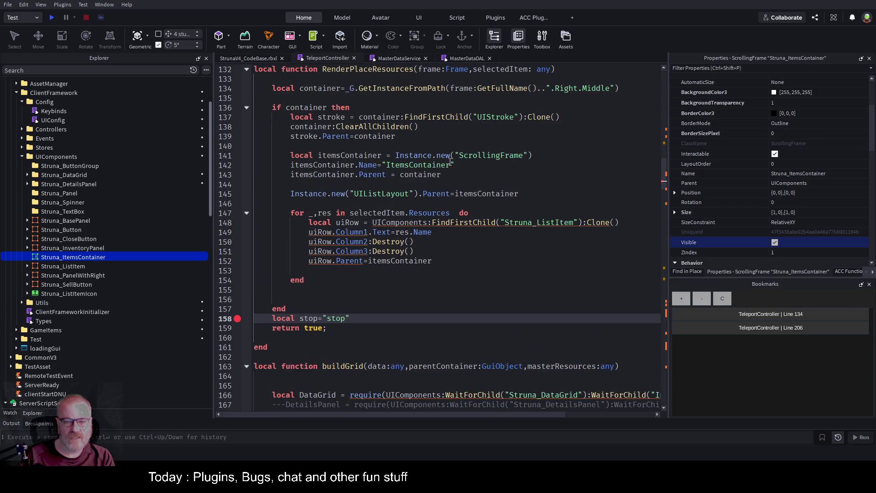
# Step: Replace the new-ScrollingFrame code with a clone of _G.UIComponents.Struna_ItemsContainer and save
pyautogui.moveTo(395, 155); pyautogui.dragTo(533, 156)
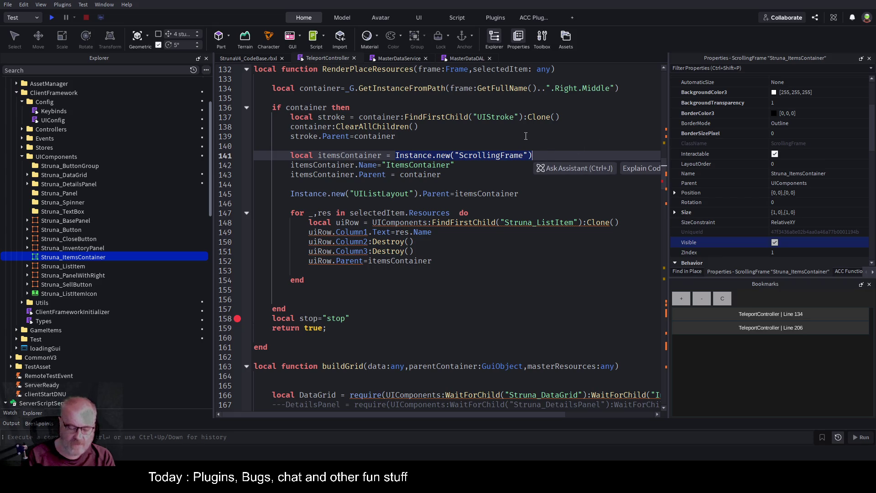
pyautogui.write('_G')
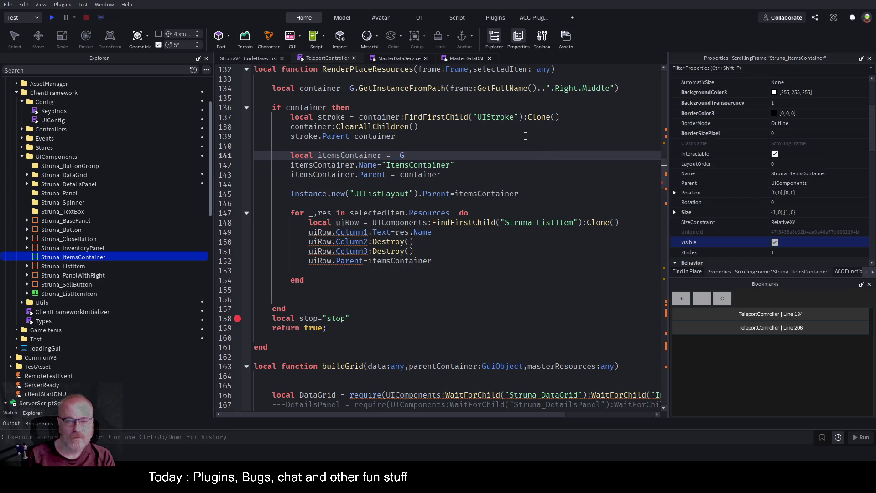
pyautogui.write('.GetIU')
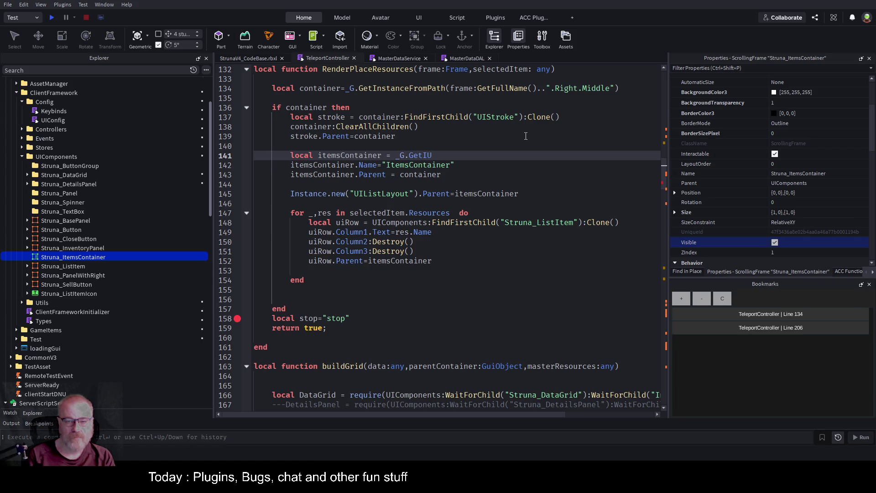
pyautogui.press('BackSpace')
pyautogui.press('BackSpace')
pyautogui.press('BackSpace')
pyautogui.press('BackSpace')
pyautogui.press('BackSpace')
pyautogui.press('BackSpace')
pyautogui.press('BackSpace')
pyautogui.press('BackSpace')
pyautogui.write('UI')
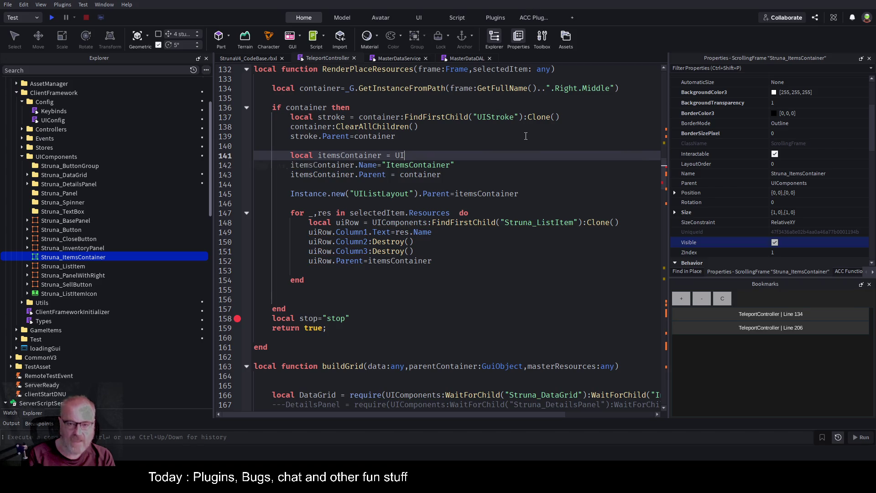
pyautogui.press('Tab')
pyautogui.press('Tab')
pyautogui.write('ne')
pyautogui.press('Tab')
pyautogui.press('Down')
pyautogui.hotkey('ctrl', 's')
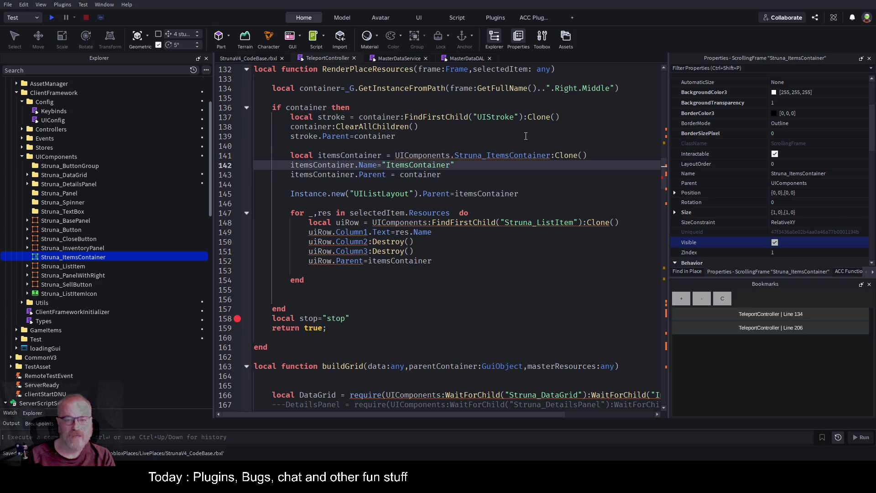
# Step: Store the layout as local uiList, move its parent to 'uiList.Parent=itemsContainer', save, and play-test
pyautogui.press('Down')
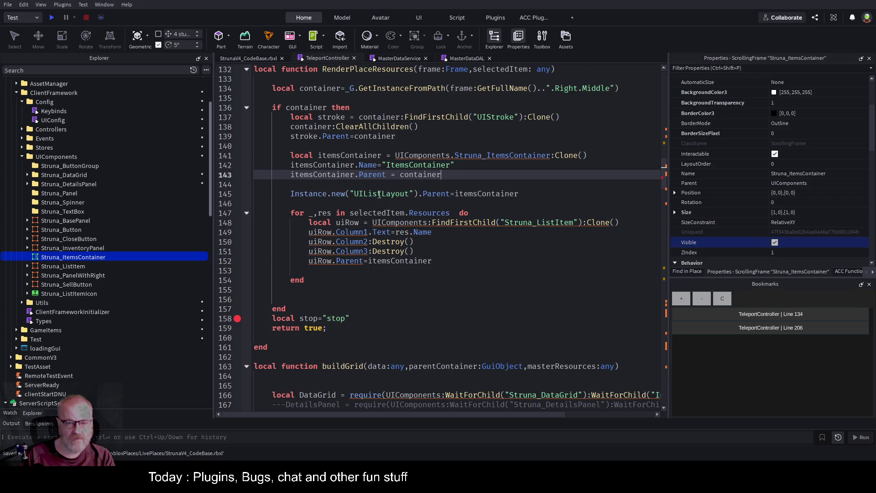
pyautogui.click(379, 195)
pyautogui.press('Home')
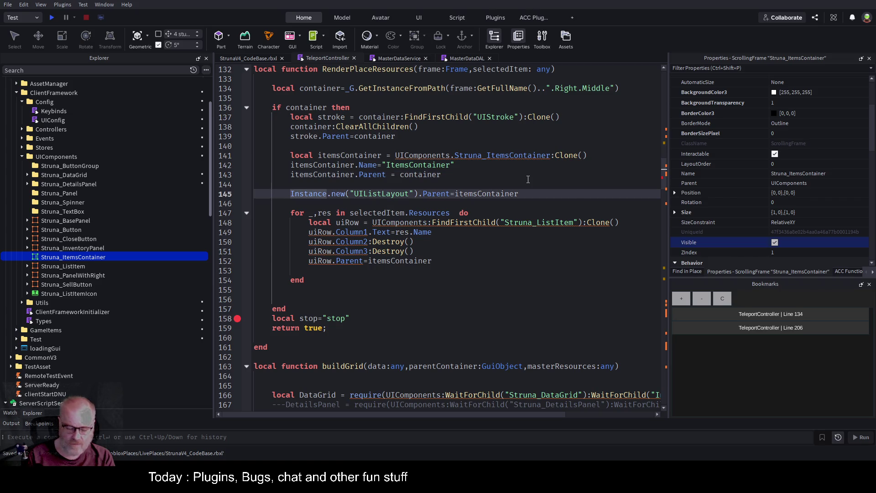
pyautogui.write('local uiList =')
pyautogui.press('End')
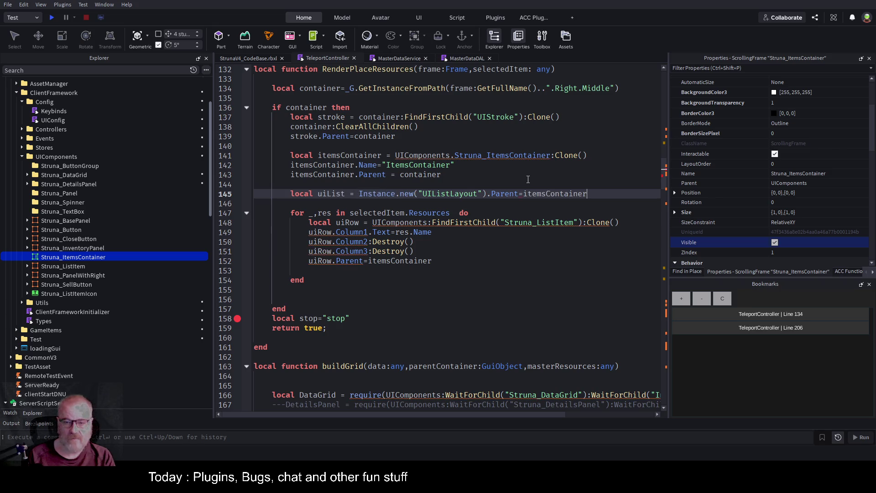
pyautogui.hotkey('ctrl', 'Left')
pyautogui.hotkey('ctrl', 'Left')
pyautogui.hotkey('shift', 'End')
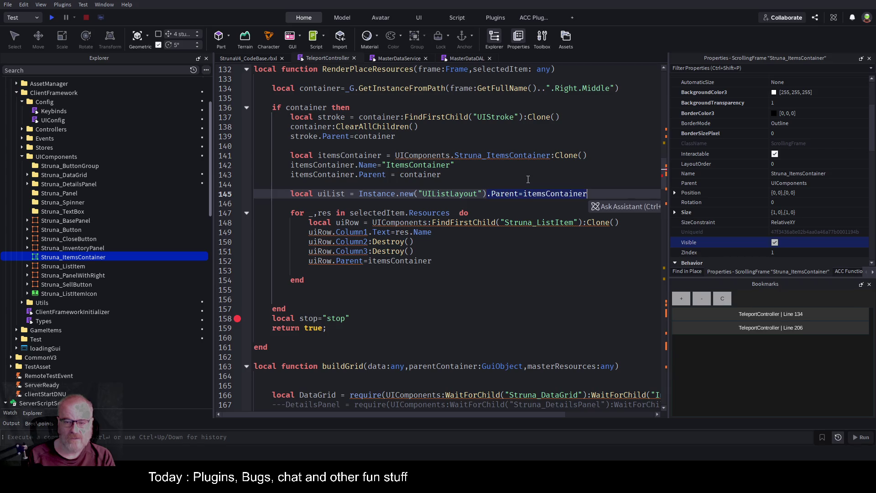
pyautogui.hotkey('ctrl', 'x')
pyautogui.press('Return')
pyautogui.write('uiList.Pa')
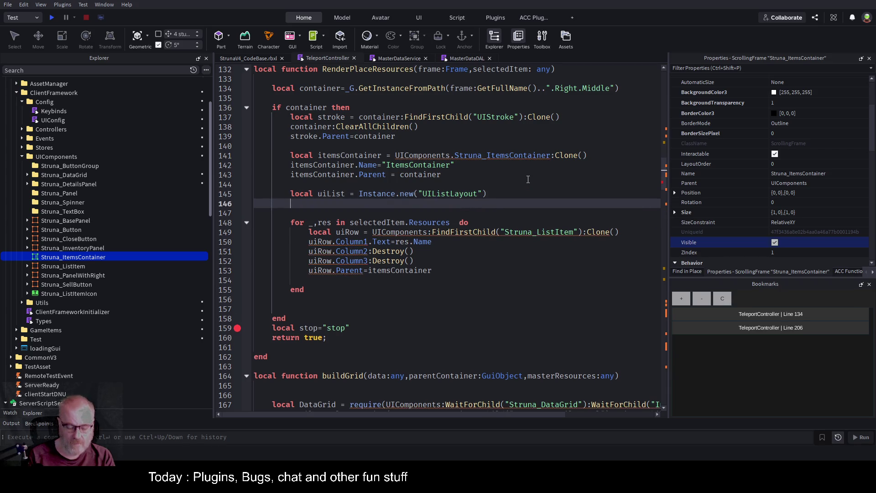
pyautogui.write('rent=items')
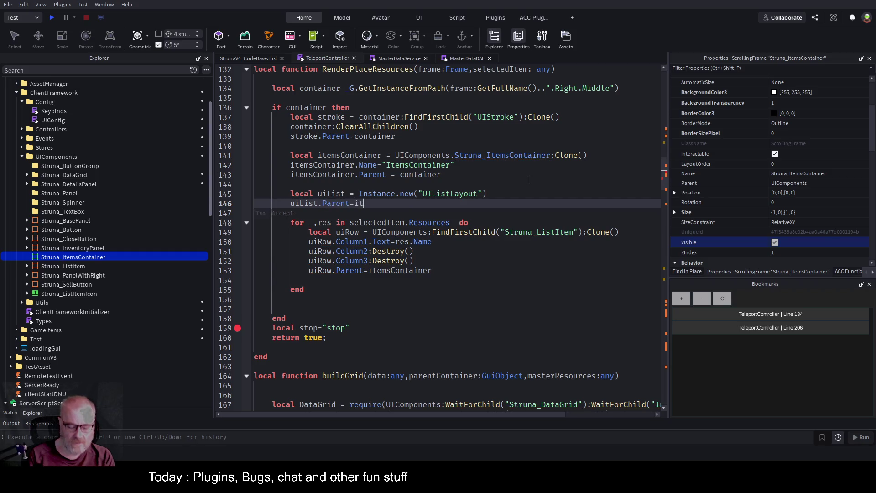
pyautogui.write('Container')
pyautogui.hotkey('ctrl', 's')
pyautogui.click(51, 17)
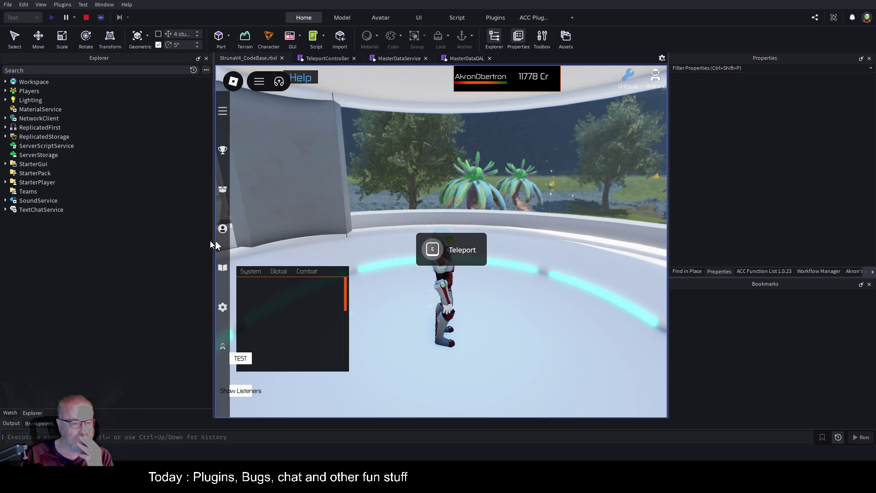
# Step: Widen the game view, open the Teleport panel and pick Xaley, hitting the line-159 breakpoint
pyautogui.moveTo(215, 247); pyautogui.dragTo(127, 249)
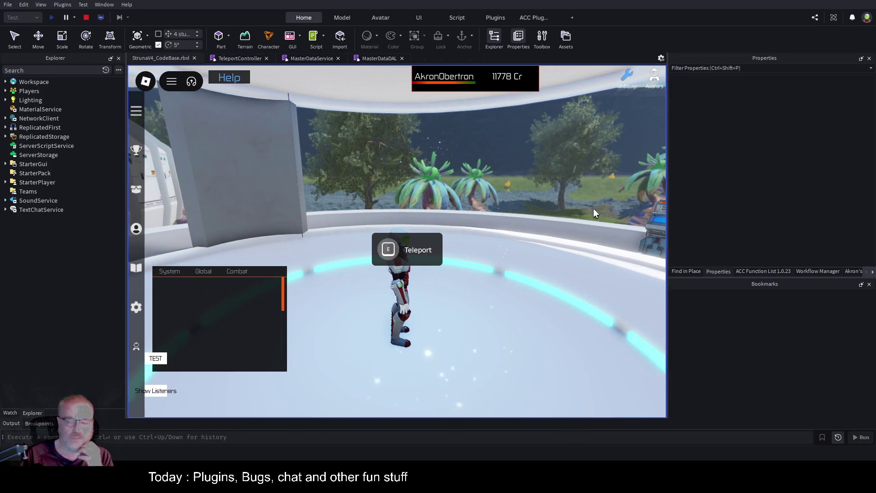
pyautogui.moveTo(666, 153)
pyautogui.mouseDown()
pyautogui.moveTo(772, 155)
pyautogui.moveTo(762, 156)
pyautogui.mouseUp()
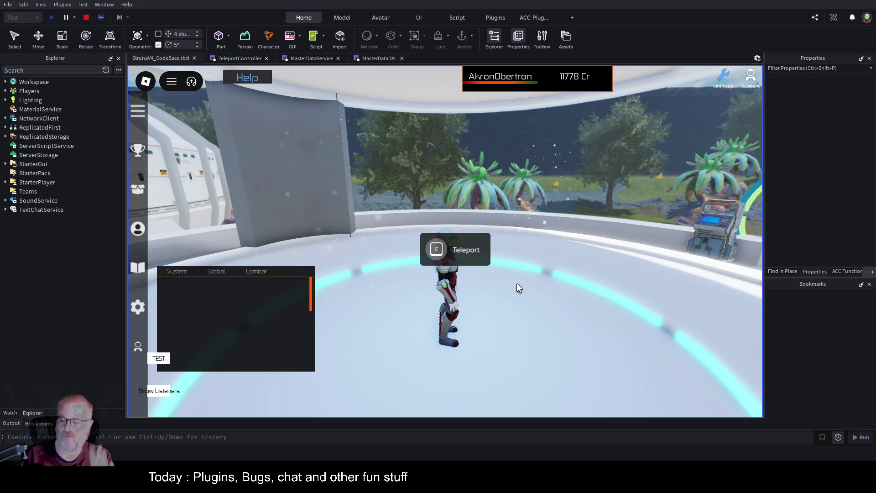
pyautogui.click(470, 251)
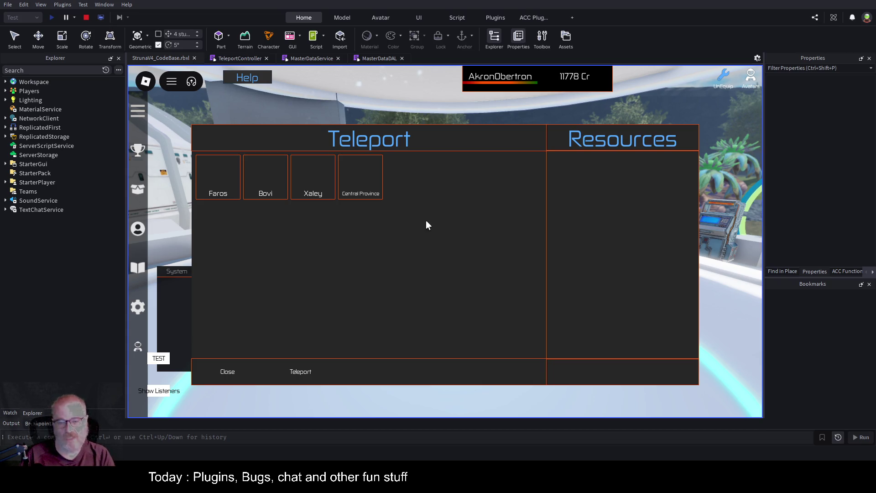
pyautogui.click(313, 201)
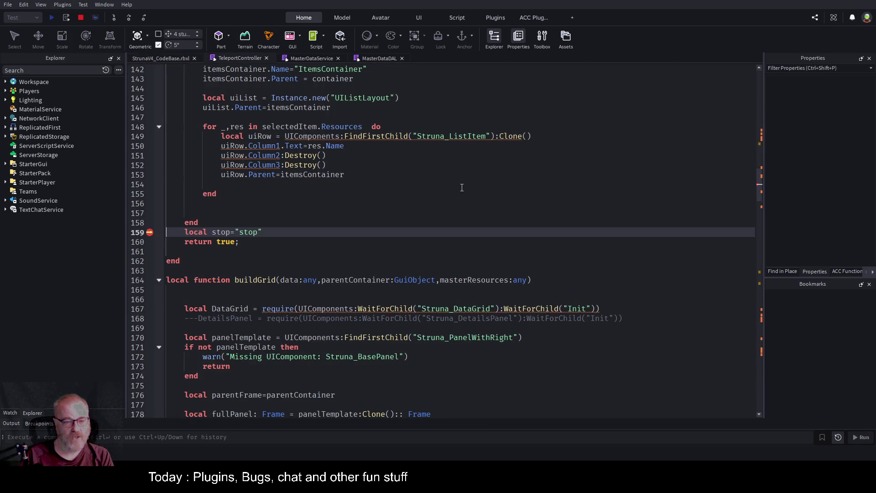
# Step: Continue past the breakpoint with F5 and return to the game view showing Xaley's resources
pyautogui.press('F5')
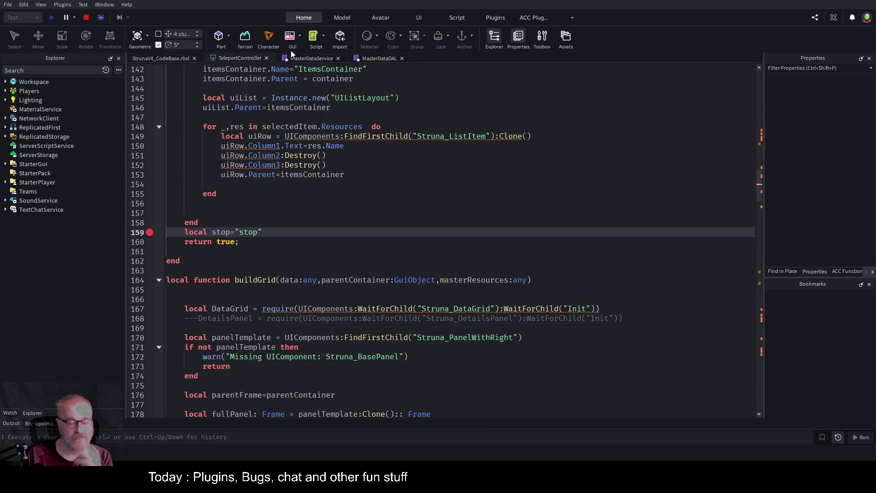
pyautogui.click(173, 58)
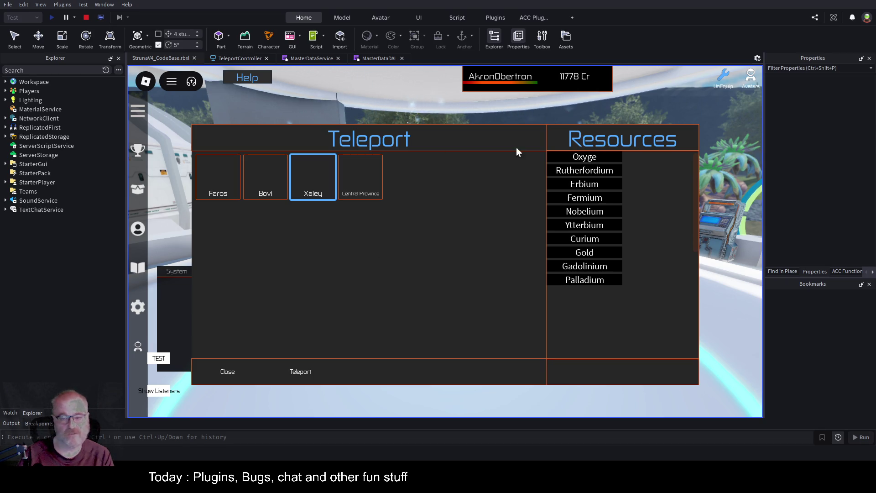
# Step: Compare the Resources lists for Bovi, Faros and Central Province, scroll the list, then stop the playtest
pyautogui.click(261, 189)
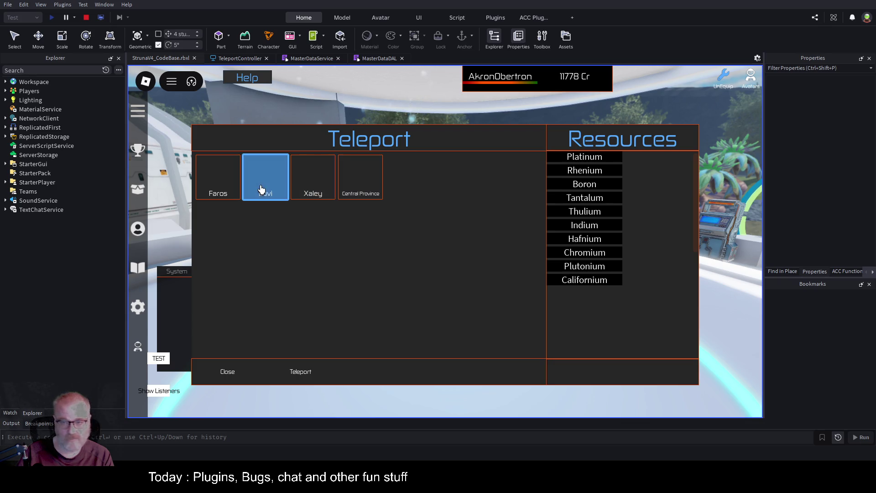
pyautogui.click(218, 184)
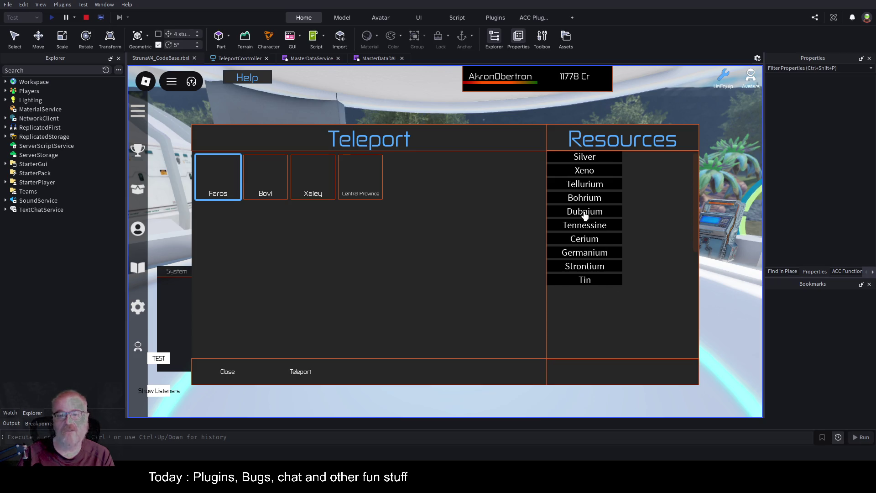
pyautogui.click(361, 187)
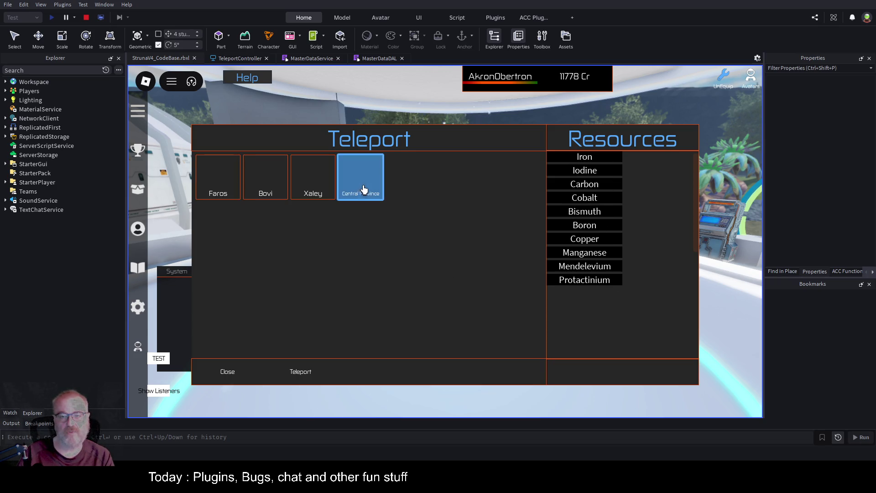
pyautogui.click(265, 183)
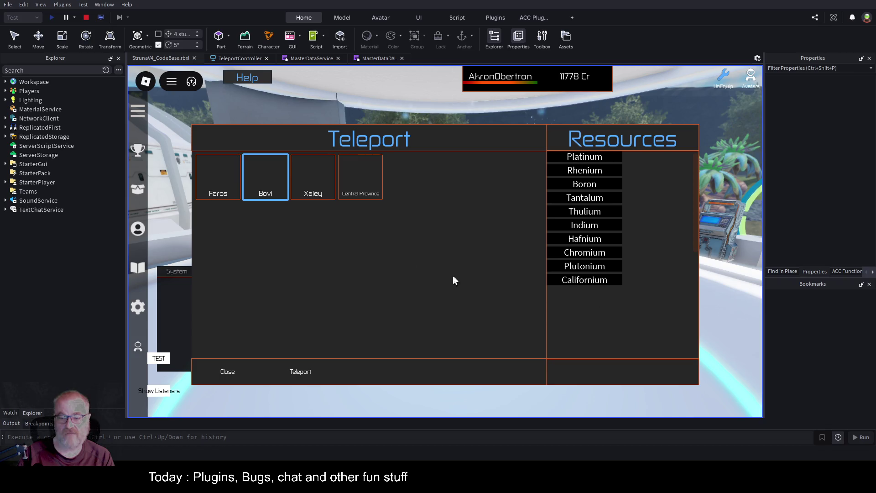
pyautogui.click(224, 192)
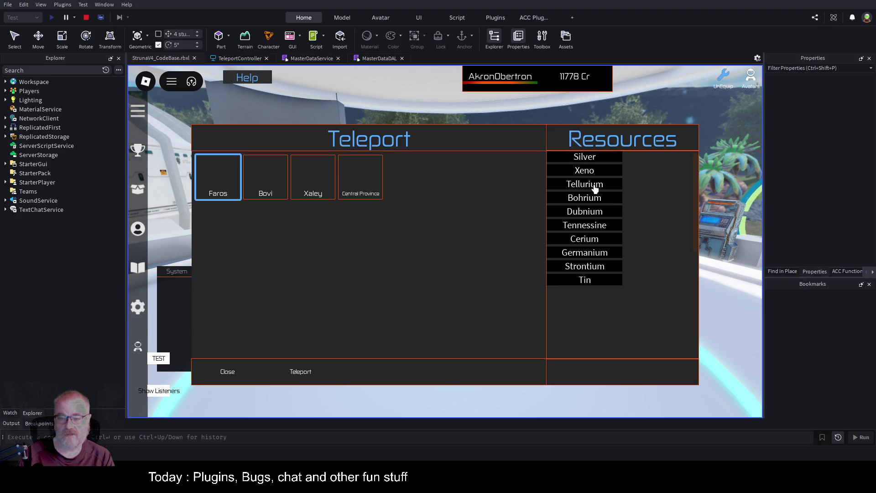
pyautogui.moveTo(691, 170); pyautogui.dragTo(698, 187)
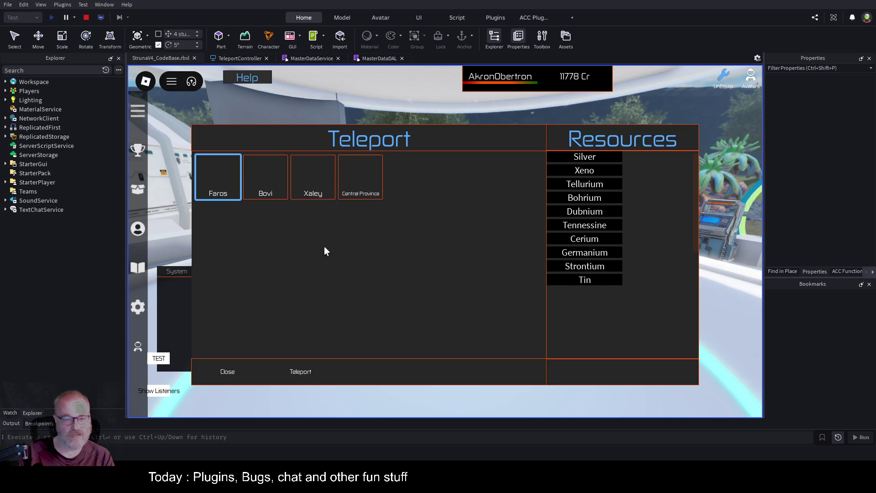
pyautogui.click(269, 185)
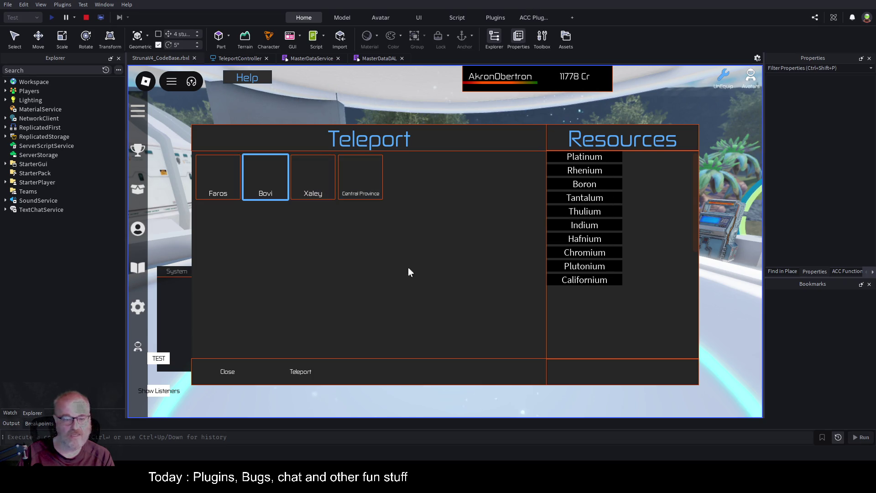
pyautogui.click(86, 17)
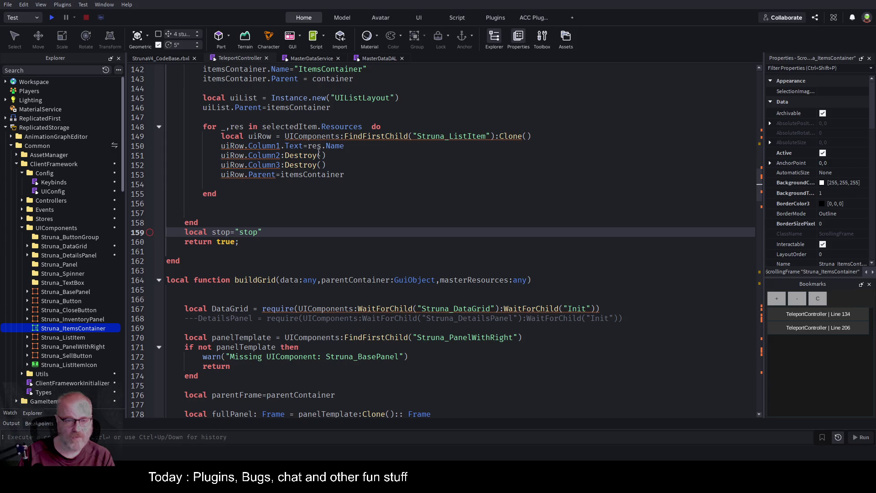
# Step: Add 'uiRow.Column1.Size=UDim2.new(1,0,0,32)' after the row text line, save, and play-test again
pyautogui.click(457, 136)
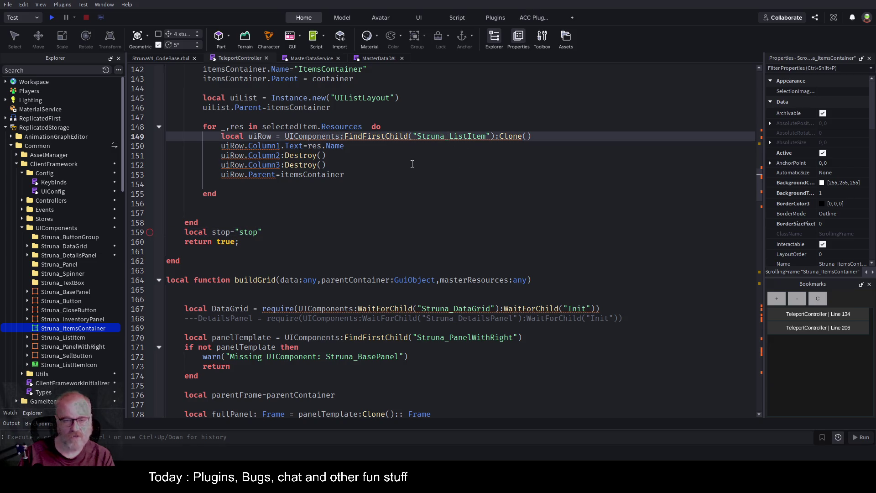
pyautogui.click(534, 164)
pyautogui.press('Down')
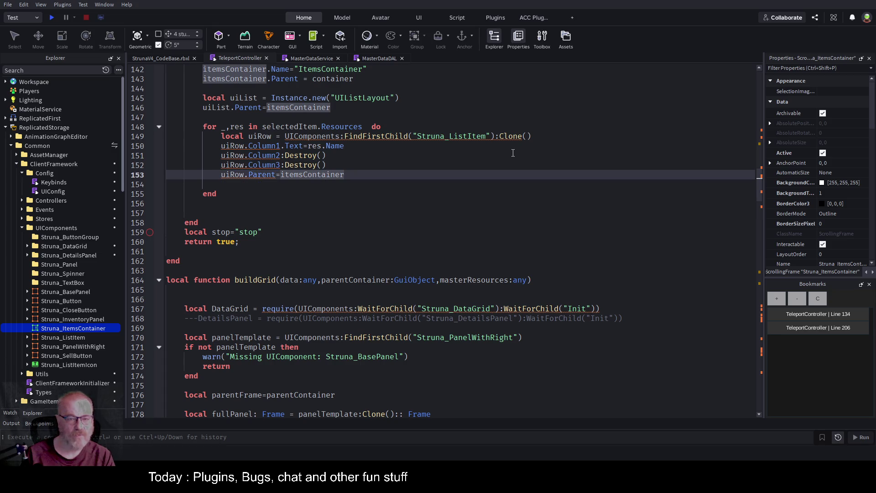
pyautogui.press('Up')
pyautogui.press('Up')
pyautogui.press('Up')
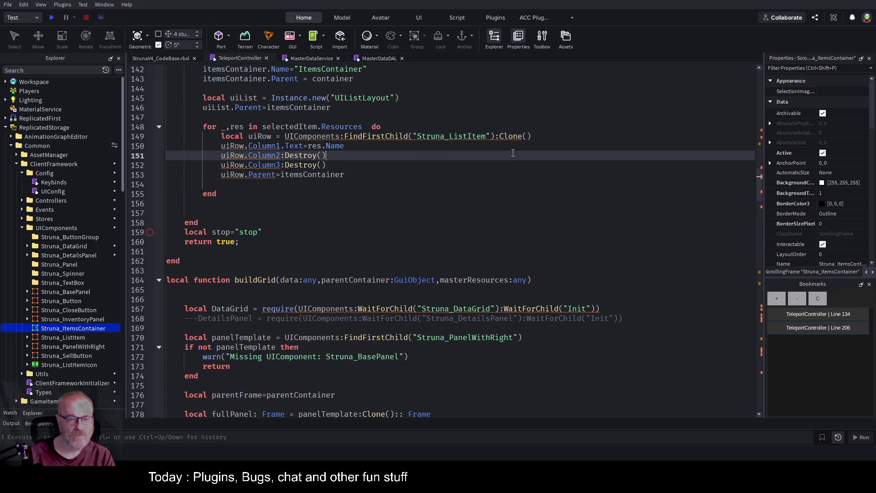
pyautogui.press('End')
pyautogui.press('Return')
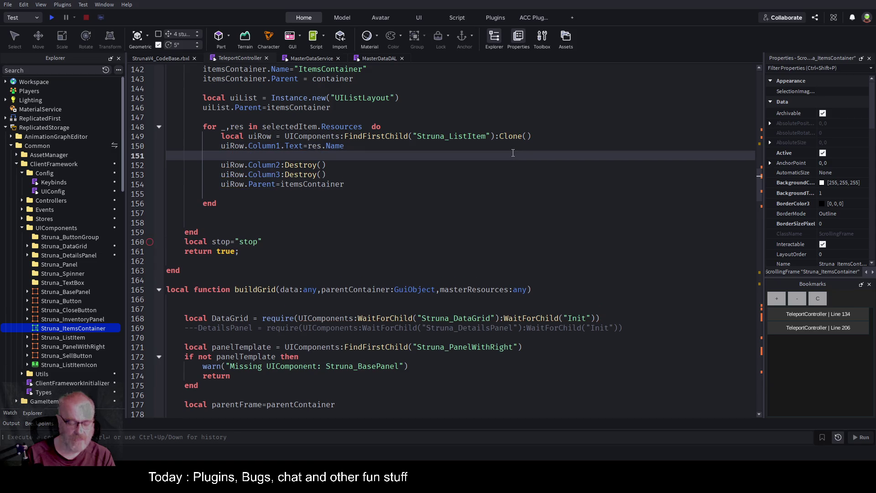
pyautogui.write('ui')
pyautogui.press('BackSpace')
pyautogui.press('BackSpace')
pyautogui.press('BackSpace')
pyautogui.write('Row')
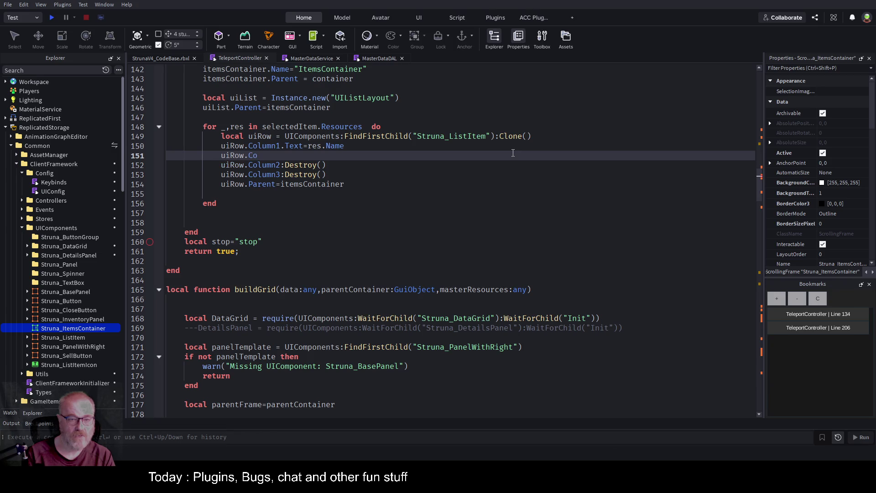
pyautogui.write('lumn1.')
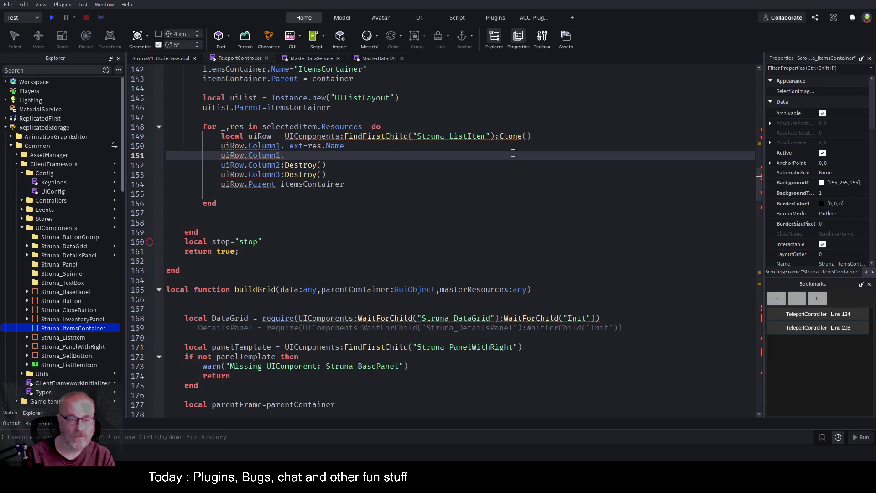
pyautogui.write('Size')
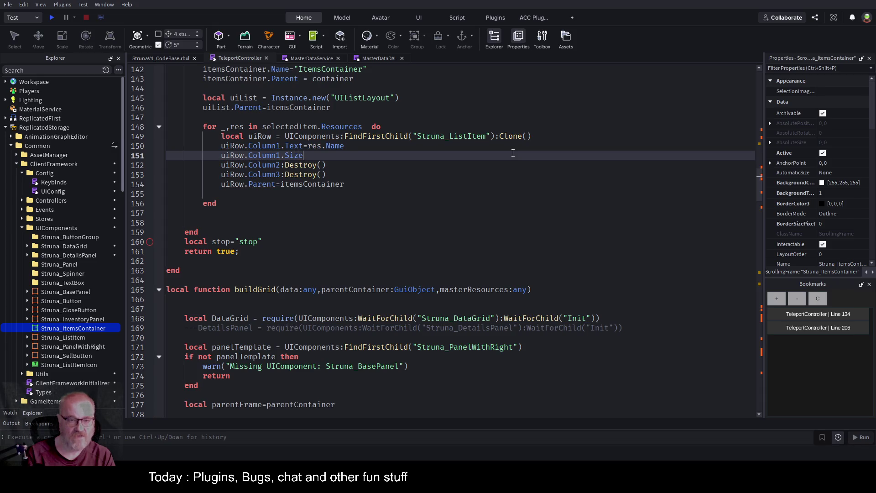
pyautogui.write('=')
pyautogui.write('UDim2')
pyautogui.write('.new()')
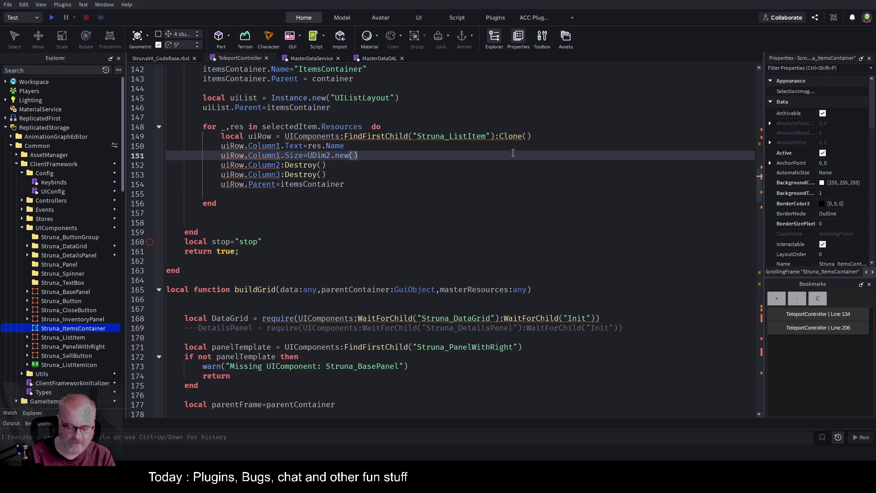
pyautogui.write('1,')
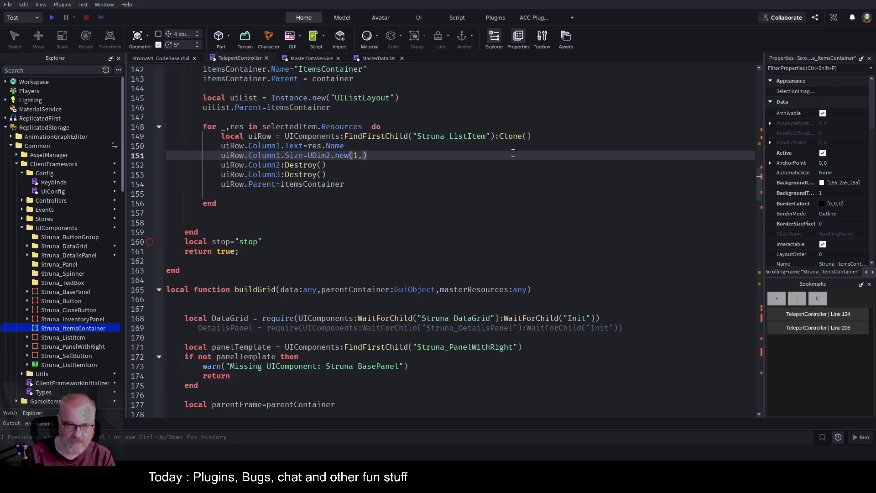
pyautogui.press('Down')
pyautogui.write('0,')
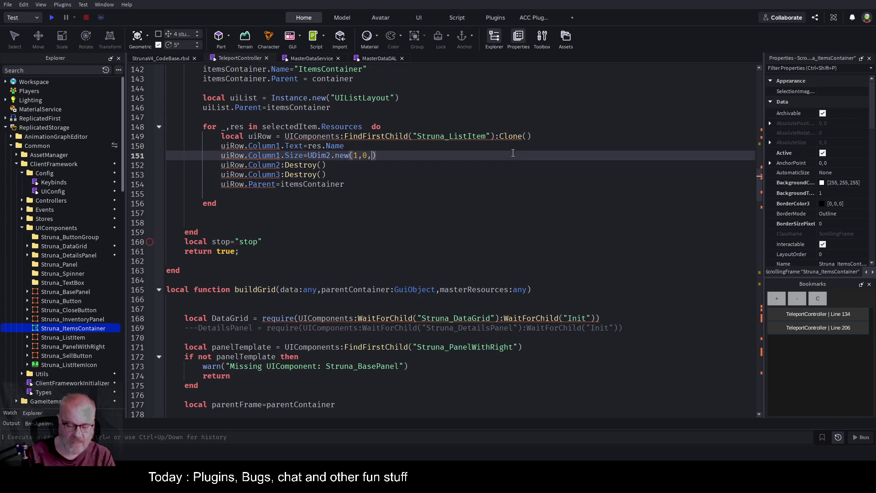
pyautogui.write('0,32')
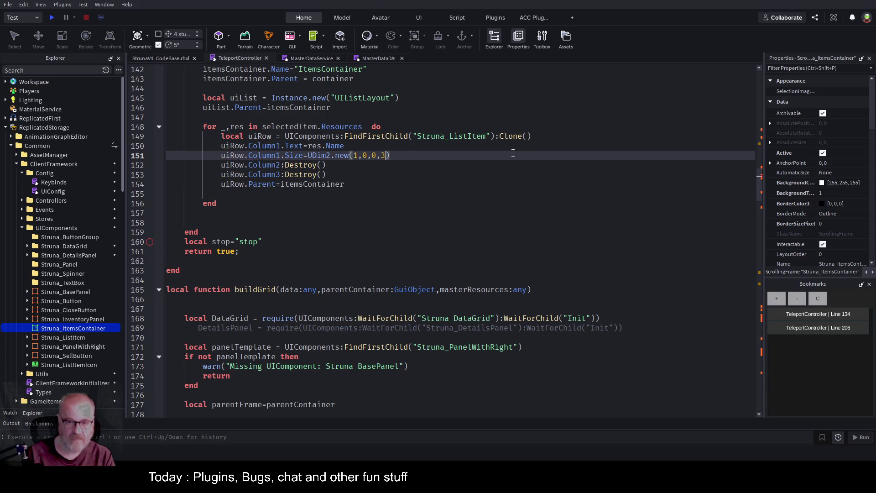
pyautogui.hotkey('ctrl', 's')
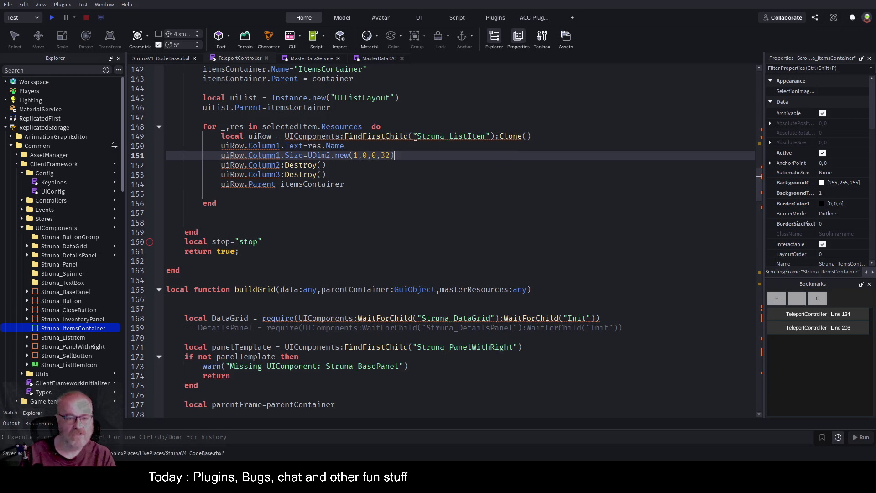
pyautogui.click(51, 17)
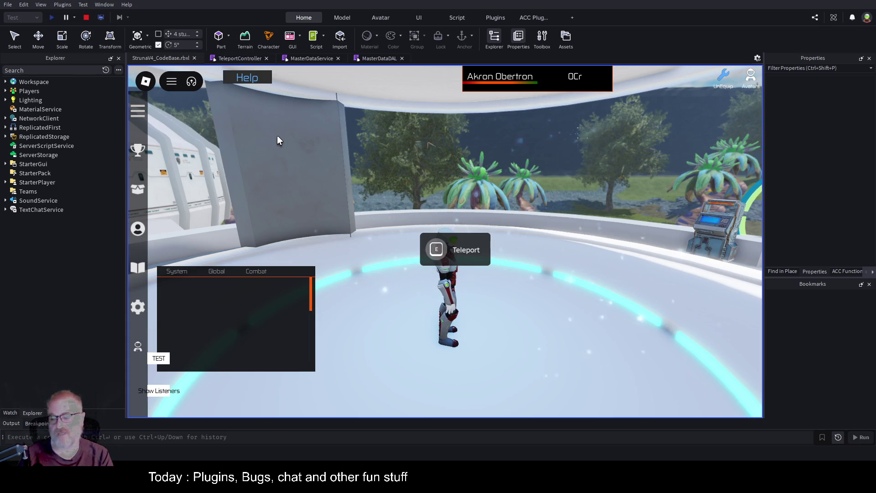
# Step: Open the Teleport panel and select Central Province, listing its resources from Iron to Protactinium
pyautogui.click(434, 233)
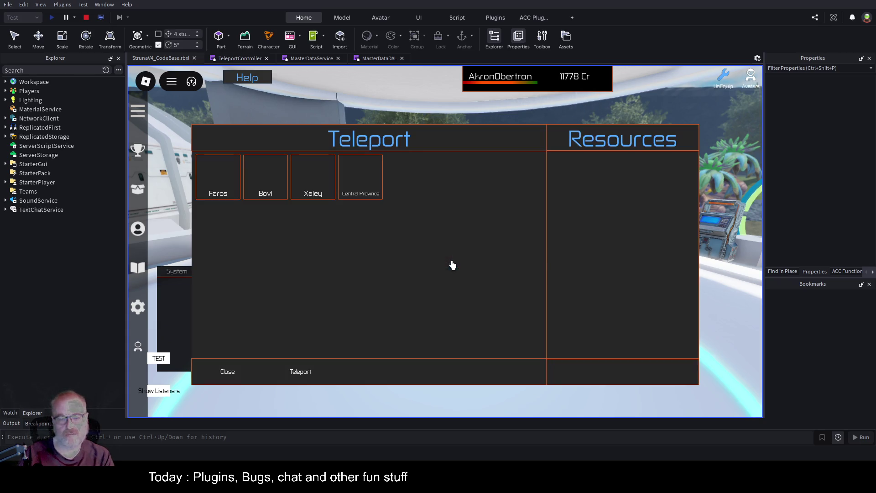
pyautogui.click(370, 183)
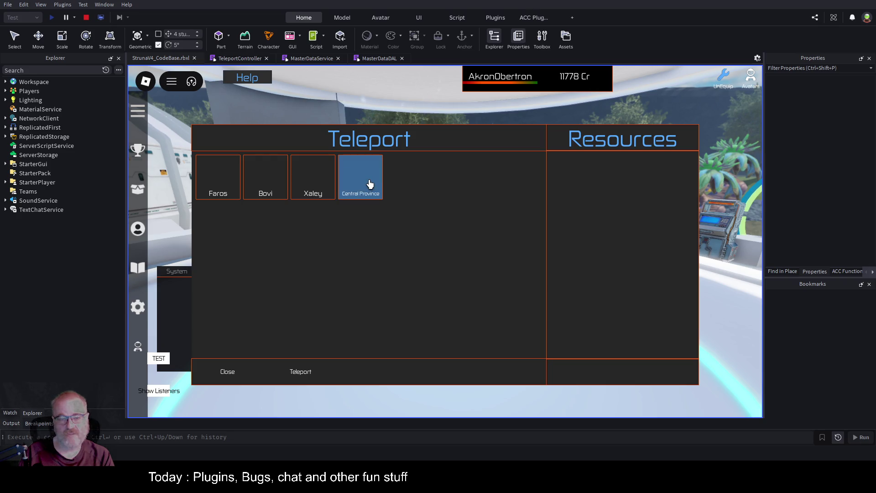
pyautogui.click(370, 183)
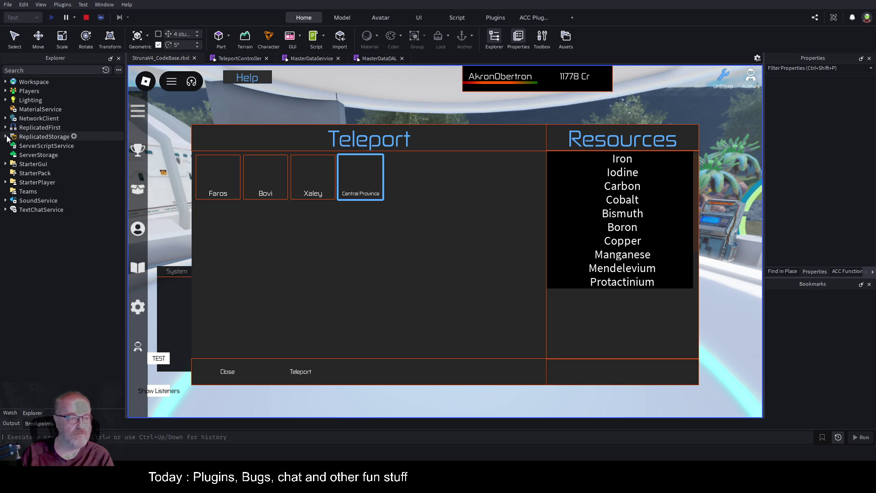
pyautogui.click(5, 92)
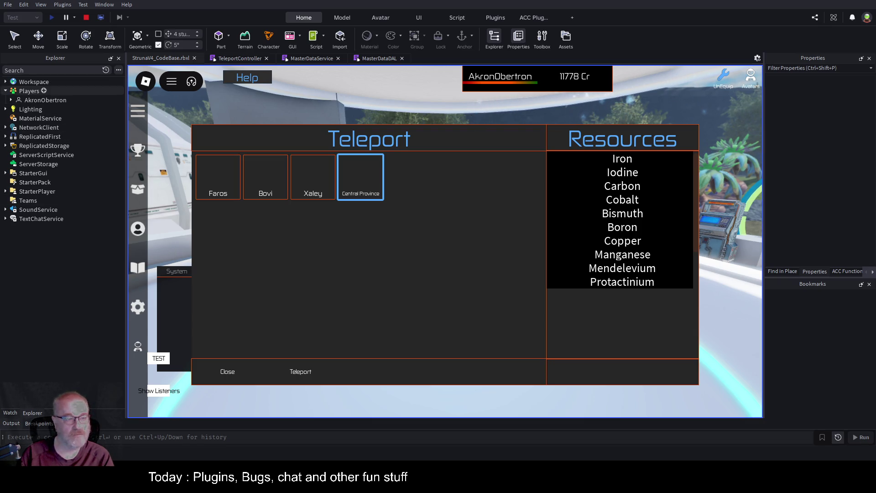
# Step: In Explorer, expand Players, the local player, PlayerGui, Common and the Teleport folder
pyautogui.click(6, 91)
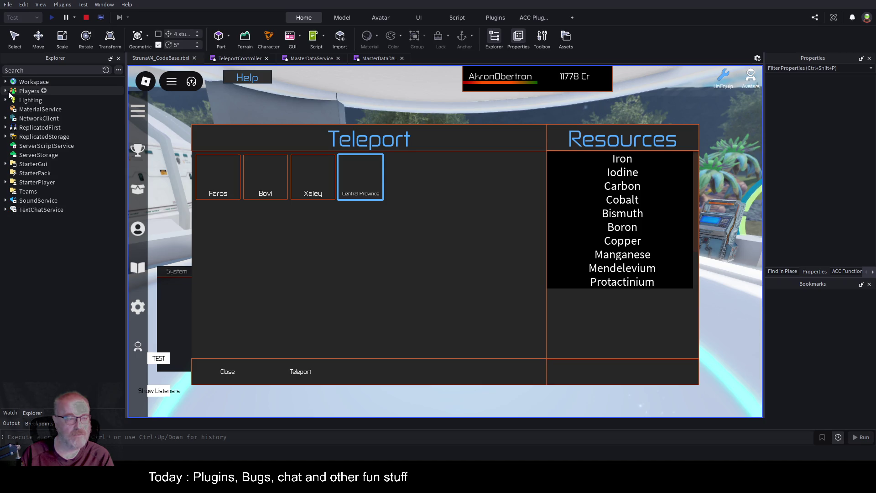
pyautogui.click(5, 91)
pyautogui.click(11, 100)
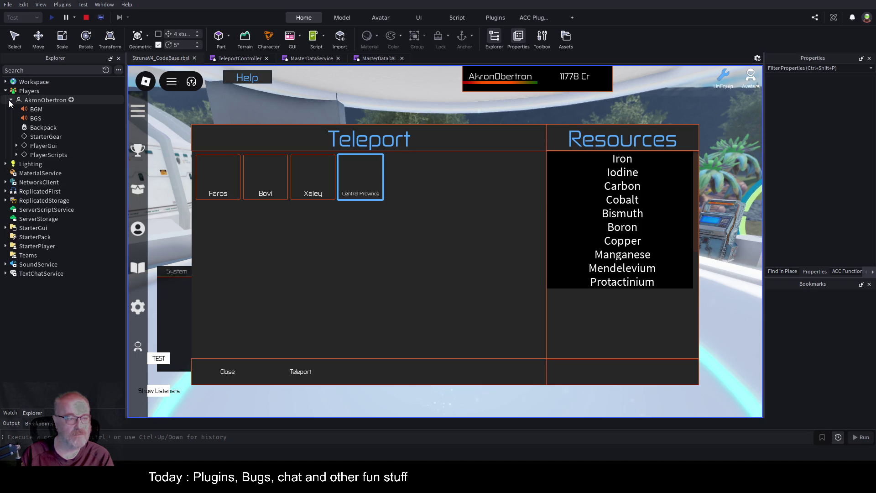
pyautogui.click(16, 145)
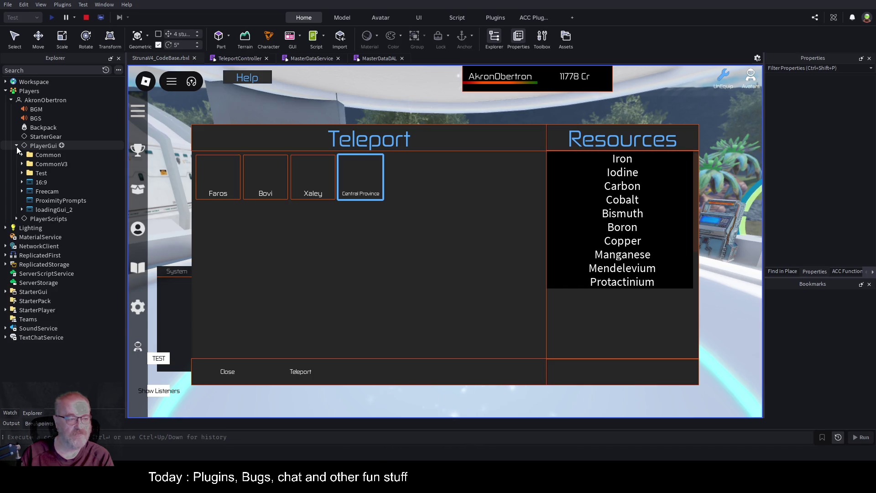
pyautogui.click(22, 154)
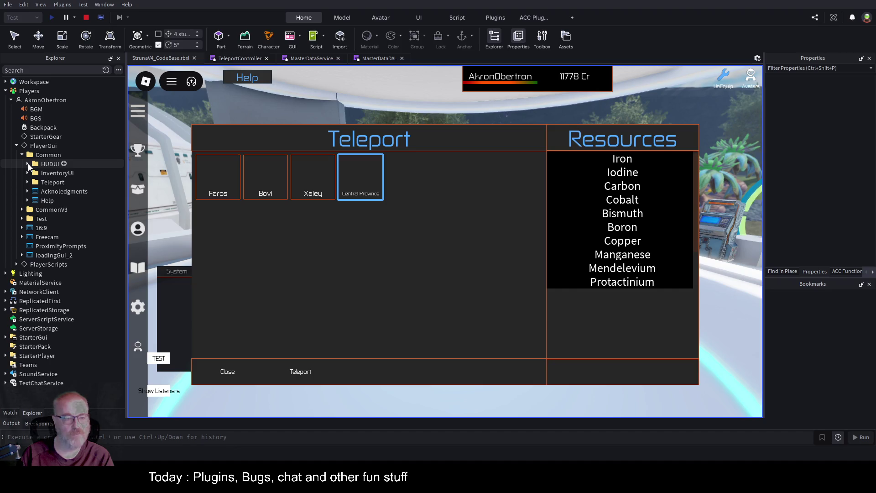
pyautogui.click(28, 182)
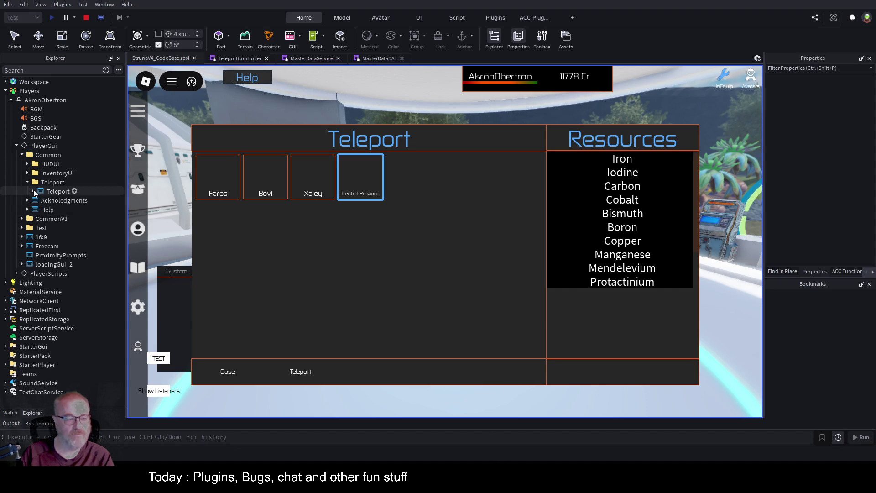
# Step: Expand Teleport > StrunaTeleport > Right > Middle > ItemsContainer to list its Struna_ListItem rows, widening the tree pane
pyautogui.click(32, 191)
pyautogui.click(39, 200)
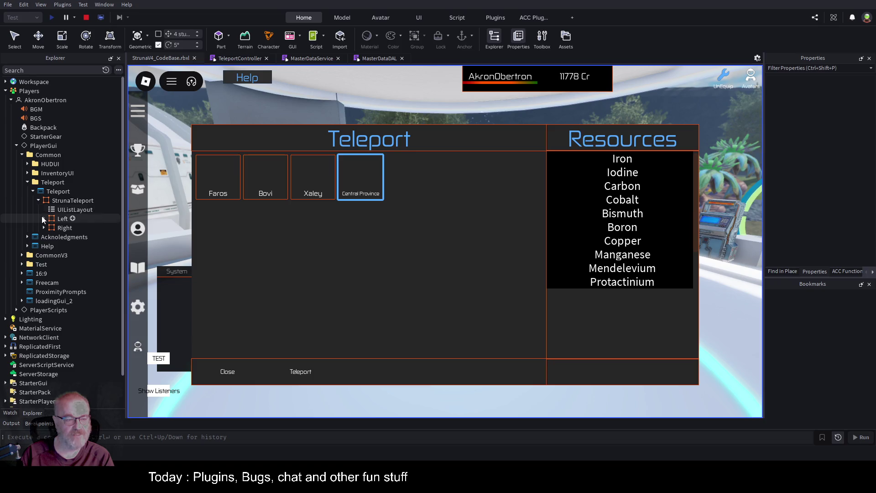
pyautogui.click(44, 228)
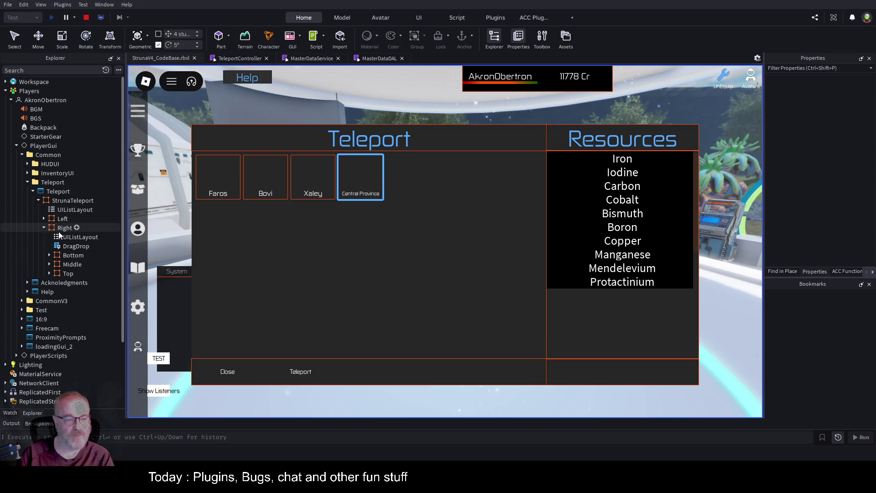
pyautogui.click(49, 264)
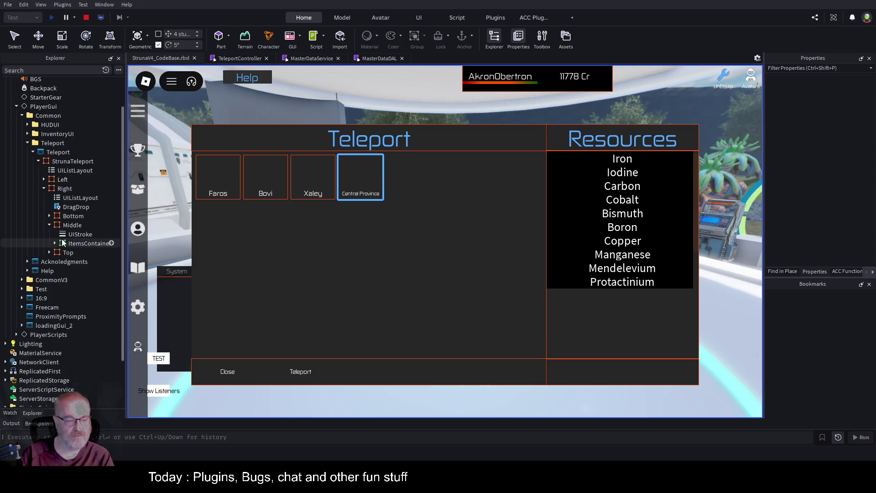
pyautogui.click(55, 282)
pyautogui.scroll(-2, 74, 209)
pyautogui.scroll(-1, 75, 207)
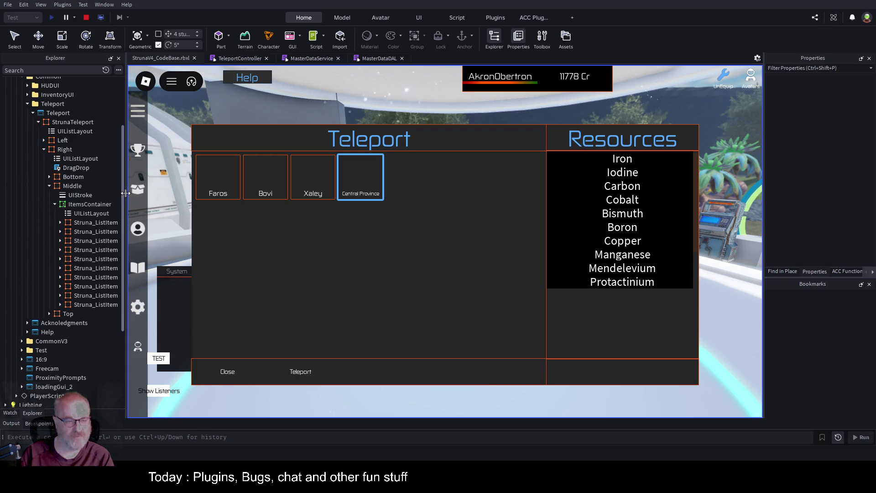
pyautogui.moveTo(126, 193); pyautogui.dragTo(169, 192)
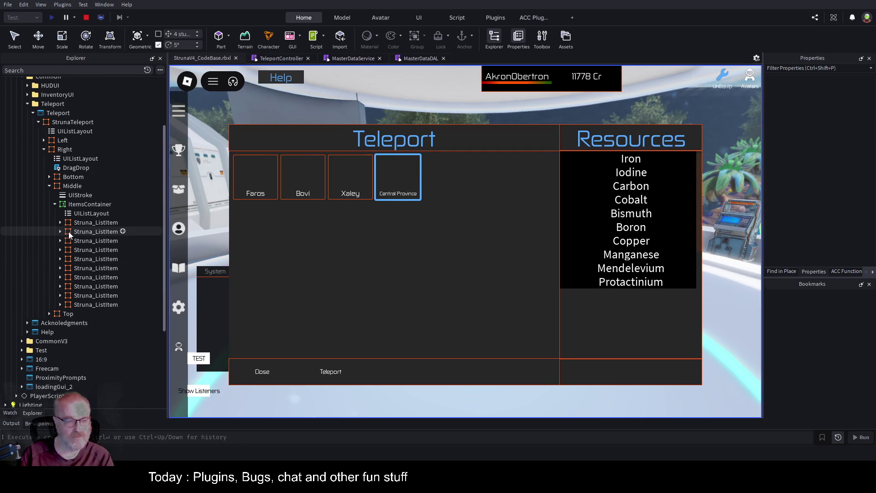
# Step: Set the first Struna_ListItem's Column1 BackgroundTransparency to 1, then stop the playtest
pyautogui.click(60, 222)
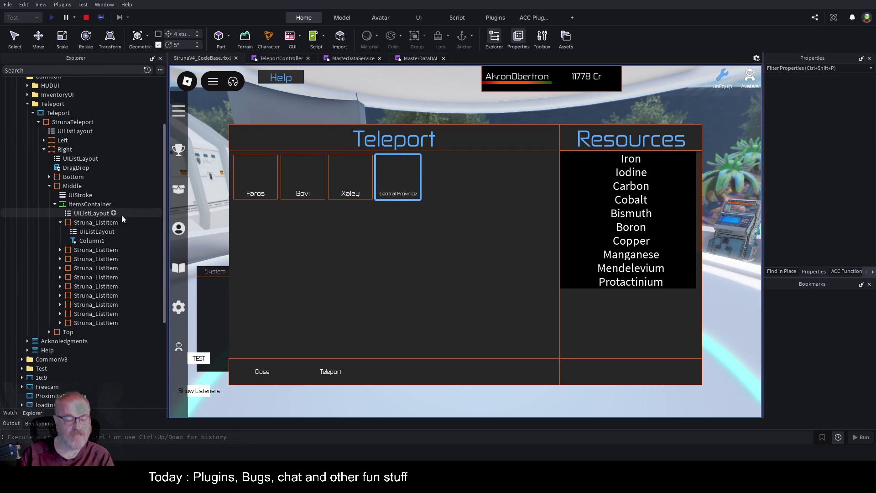
pyautogui.click(92, 242)
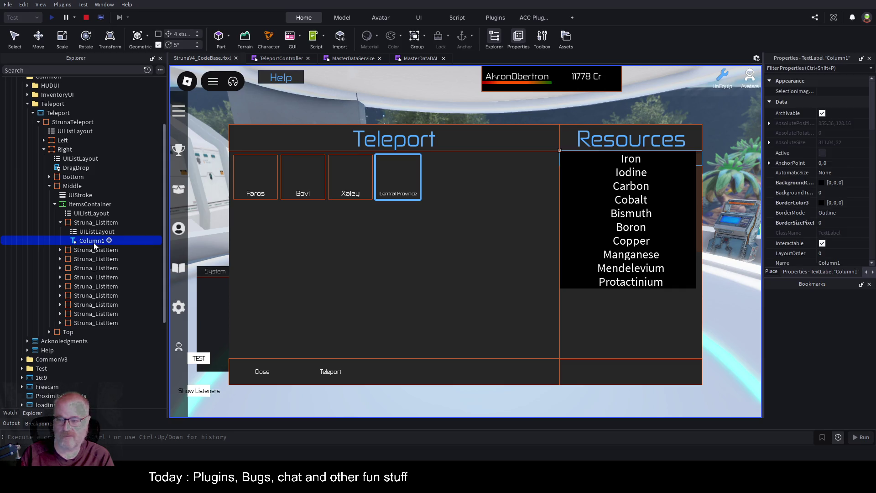
pyautogui.click(841, 192)
pyautogui.click(842, 192)
pyautogui.press('Return')
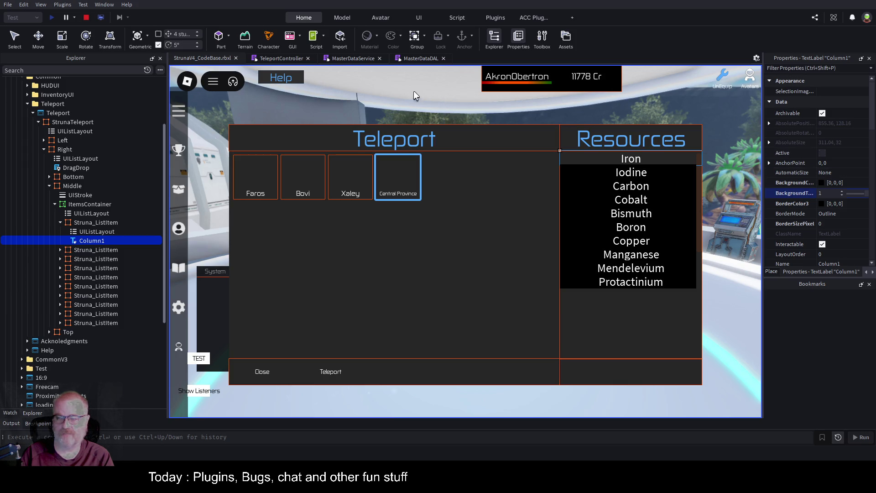
pyautogui.click(87, 19)
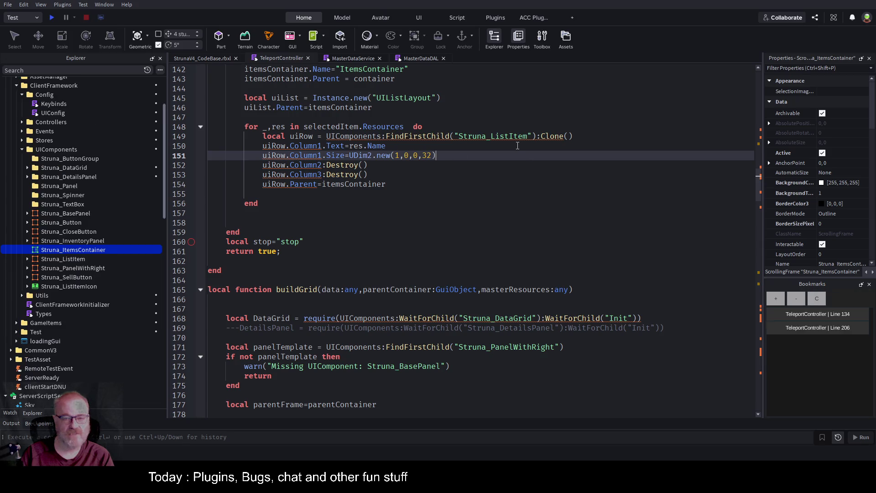
# Step: Add line 152 'uiRow.Column1.Transparency=1' in TeleportController, save the place and start a playtest
pyautogui.press('Return')
pyautogui.write('uirow')
pyautogui.press('Tab')
pyautogui.write('c')
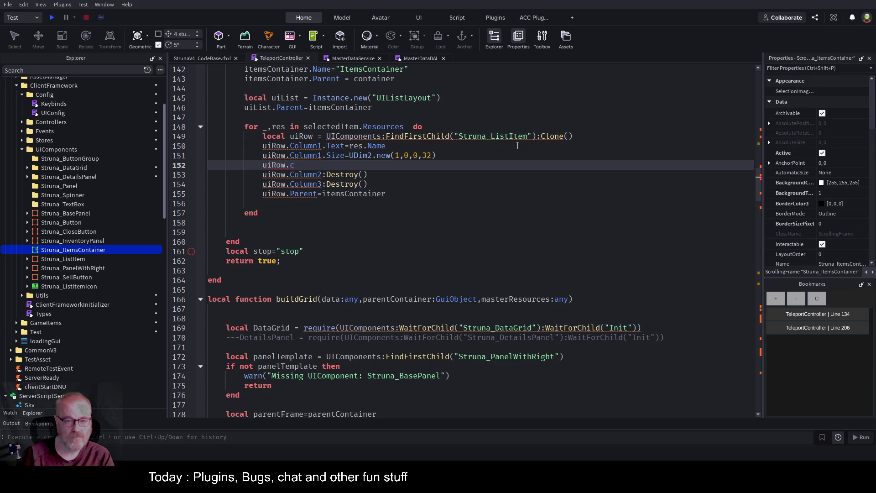
pyautogui.press('BackSpace')
pyautogui.write('C')
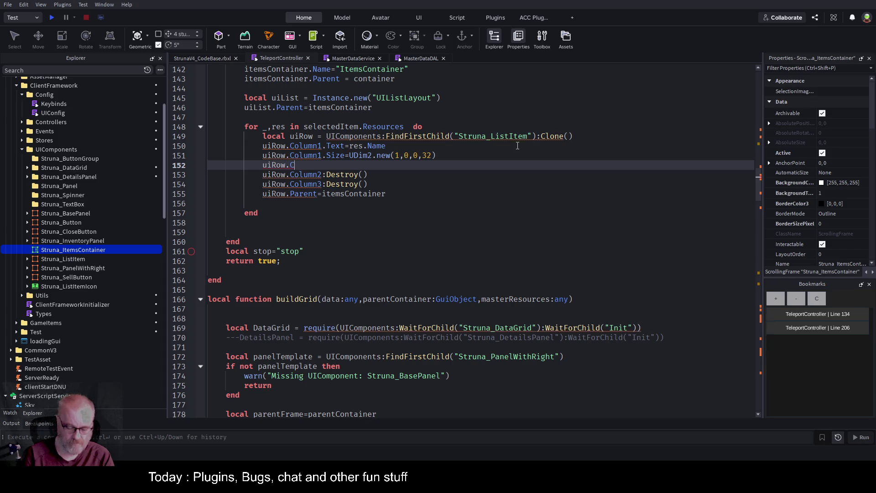
pyautogui.write('olumn1.Tr')
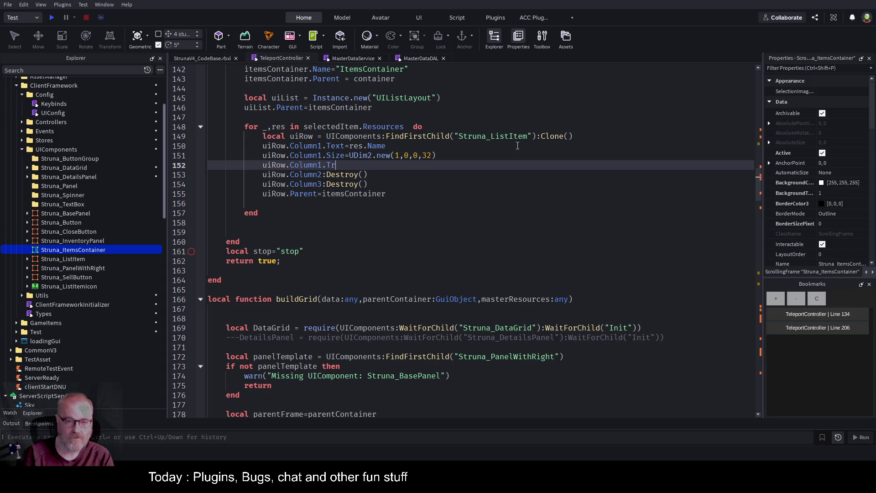
pyautogui.write('ansparency=1')
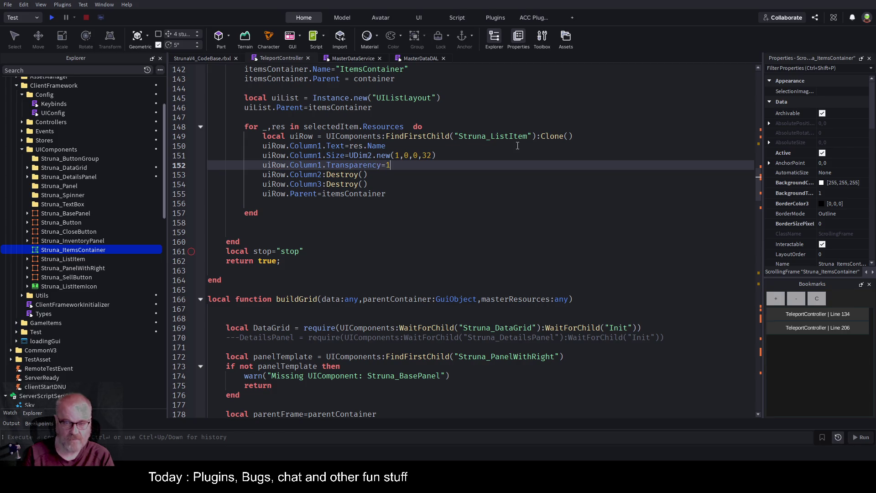
pyautogui.hotkey('ctrl', 's')
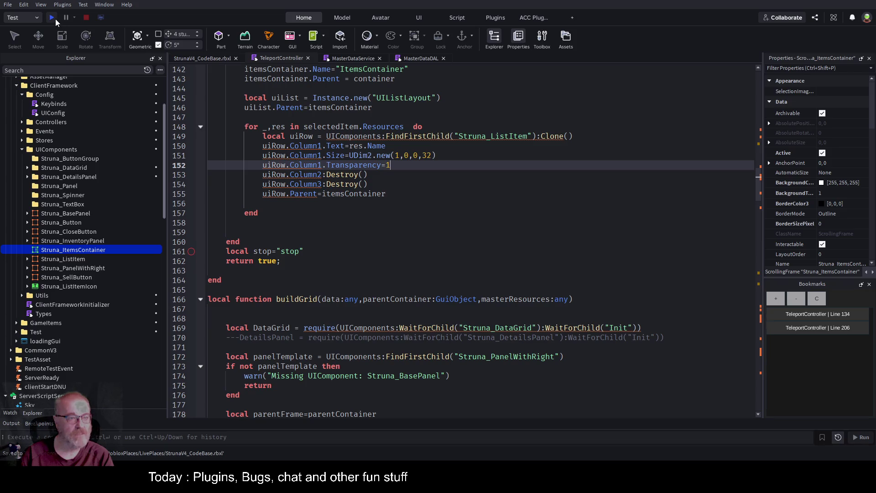
pyautogui.click(54, 18)
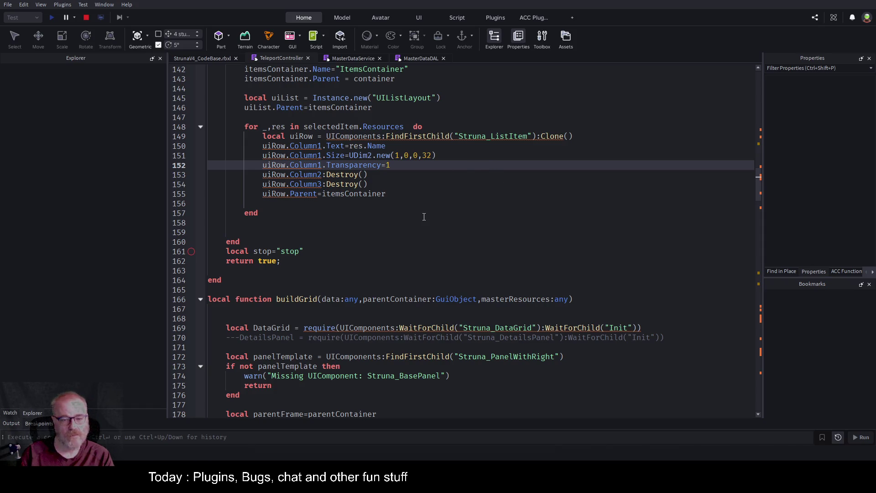
# Step: In the running game, open the Teleport panel, select Xaley, Central Province and Faros, then return to TeleportController
pyautogui.click(210, 58)
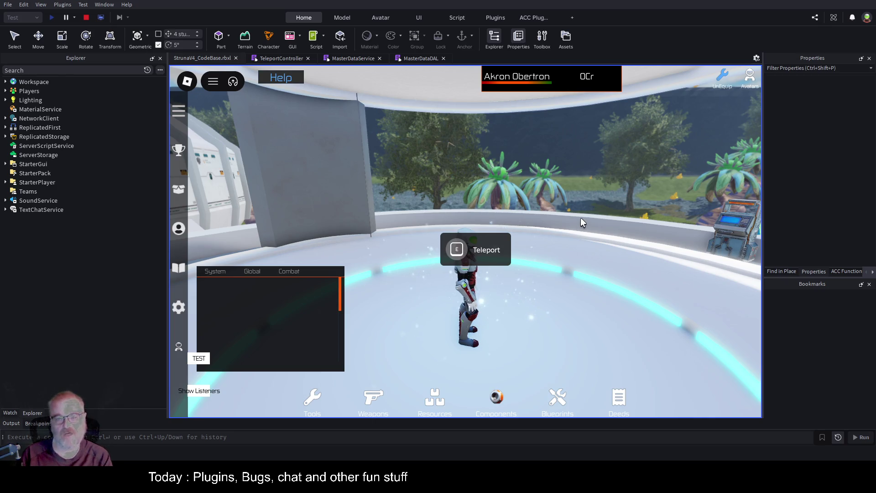
pyautogui.click(452, 251)
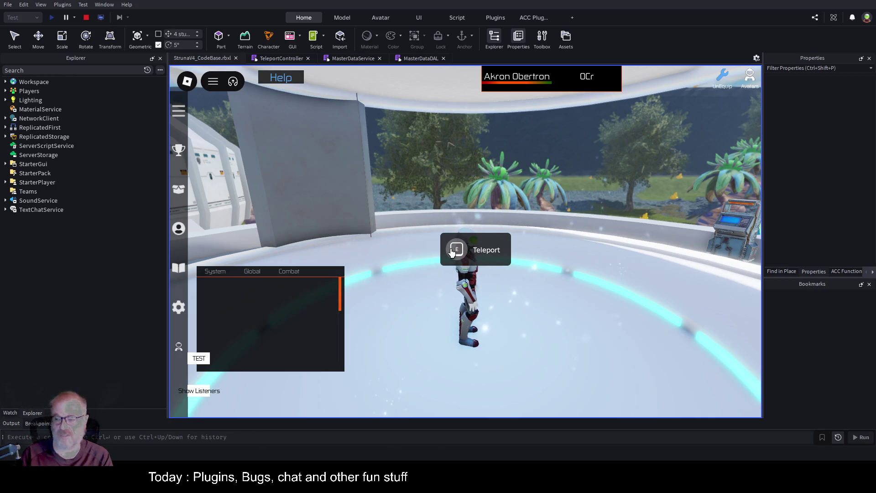
pyautogui.click(457, 249)
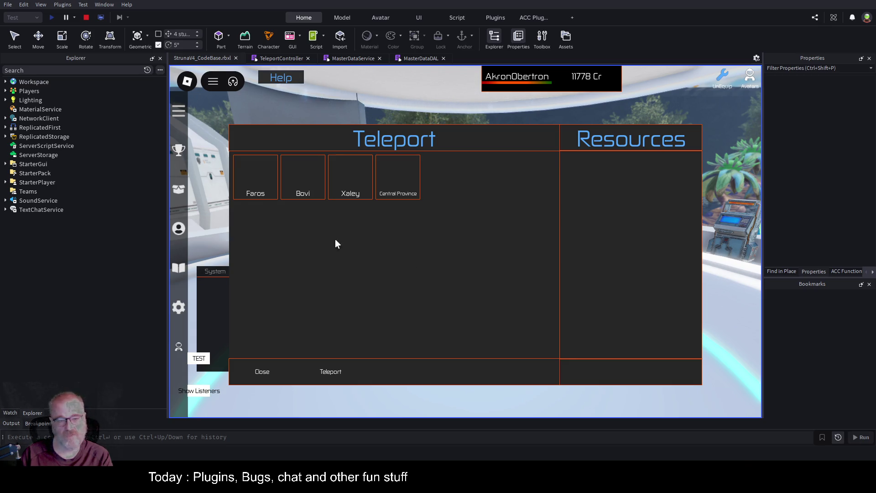
pyautogui.click(351, 184)
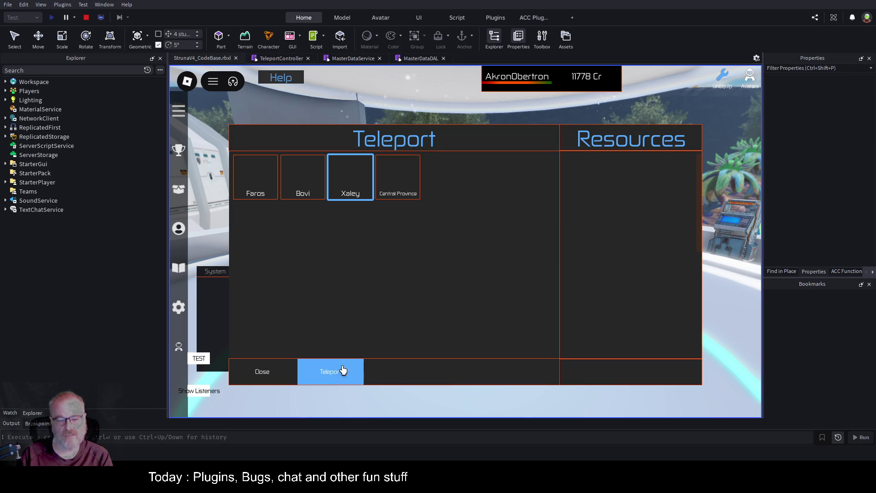
pyautogui.click(400, 186)
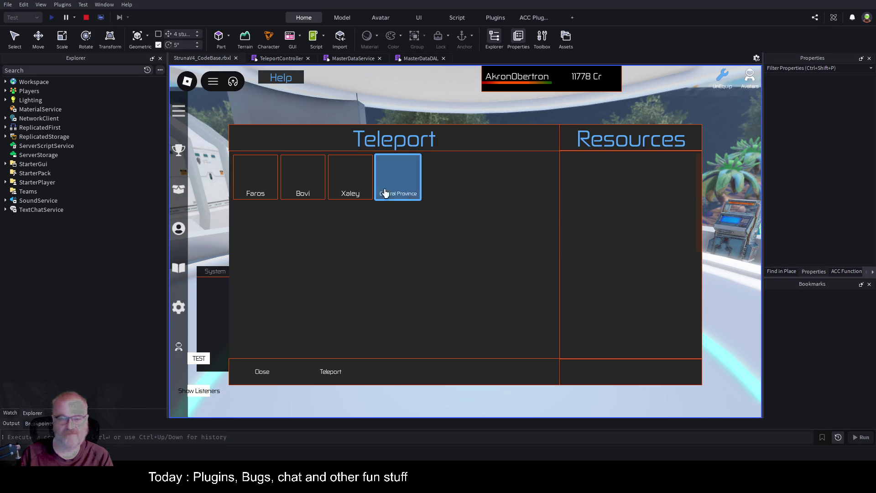
pyautogui.click(254, 190)
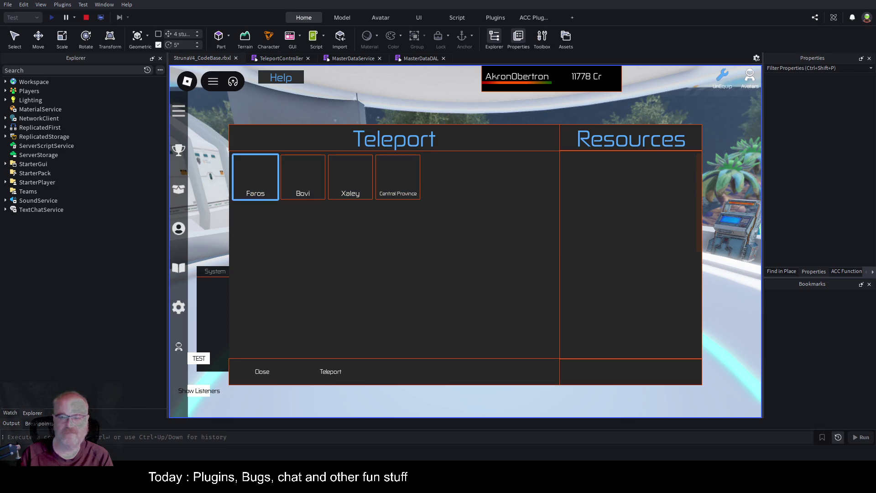
pyautogui.click(282, 58)
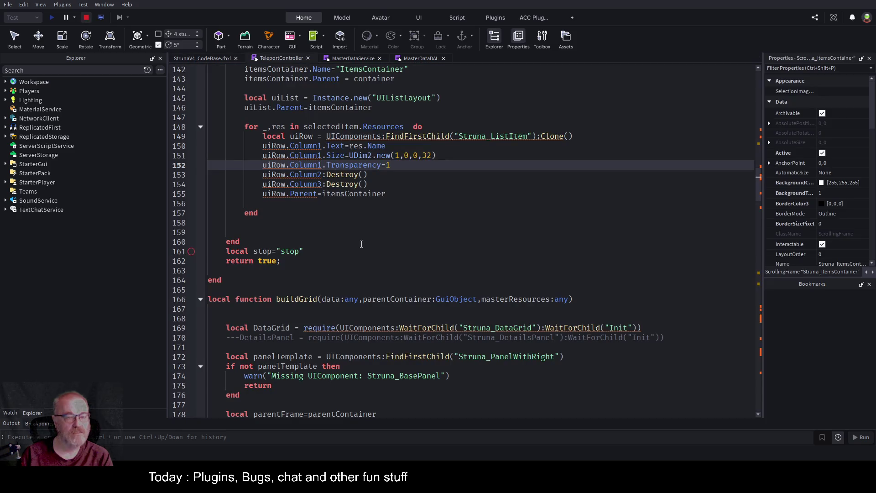
# Step: Stop the playtest and insert '.Parent' before Transparency on line 152
pyautogui.hotkey('shift', 'F5')
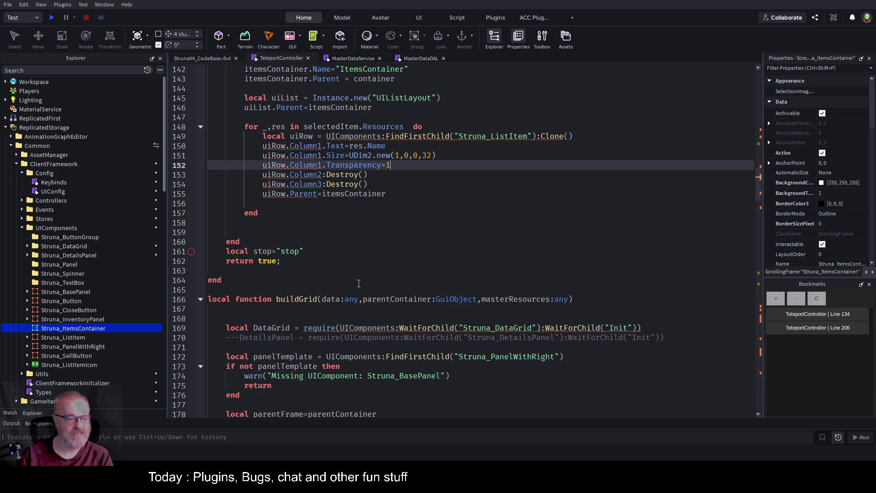
pyautogui.doubleClick(358, 165)
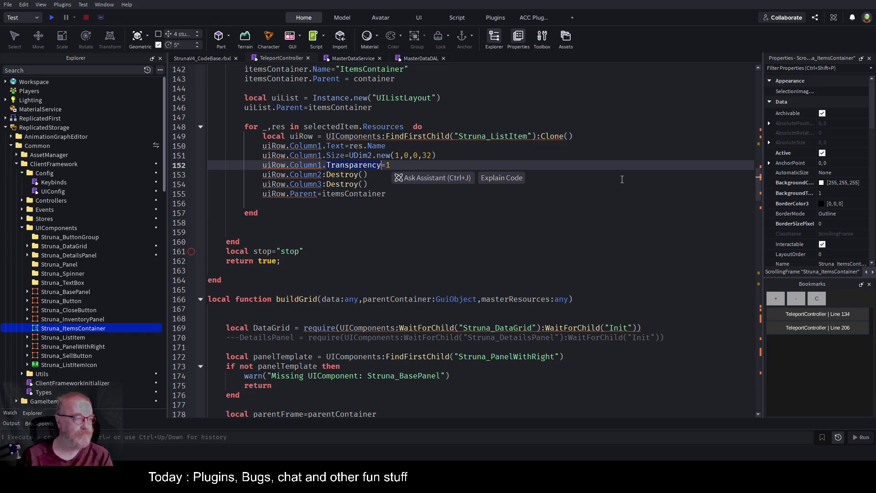
pyautogui.press('Left')
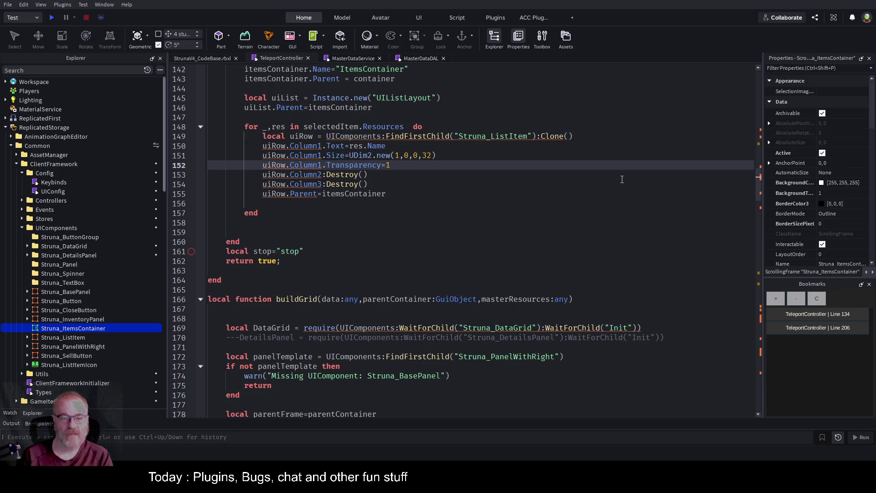
pyautogui.hotkey('shift', 'Left')
pyautogui.hotkey('shift', 'Left')
pyautogui.hotkey('shift', 'Left')
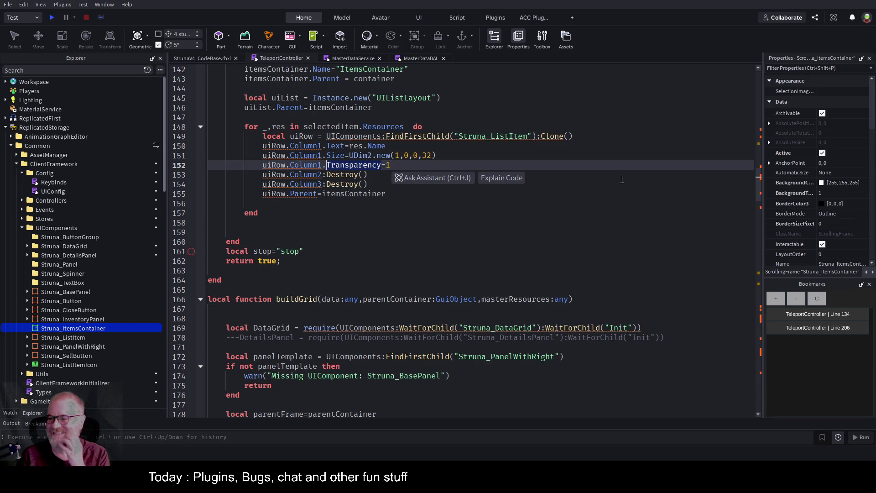
pyautogui.press('Escape')
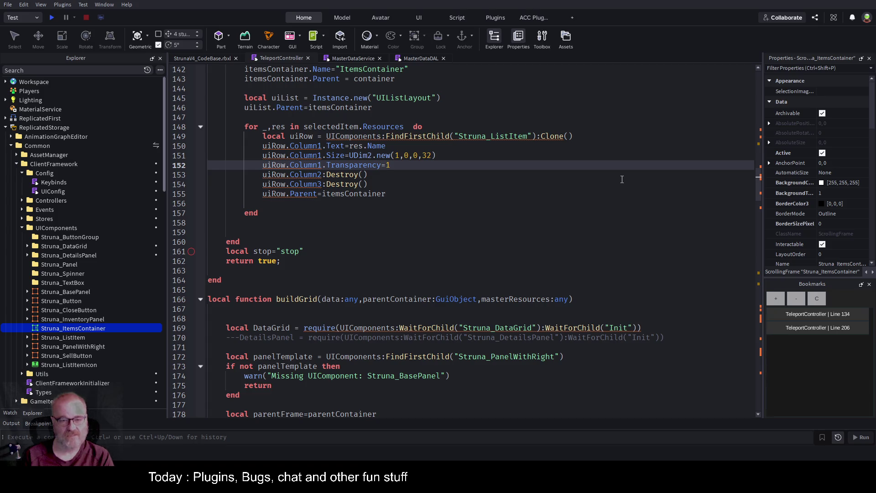
pyautogui.hotkey('ctrl', 'Left')
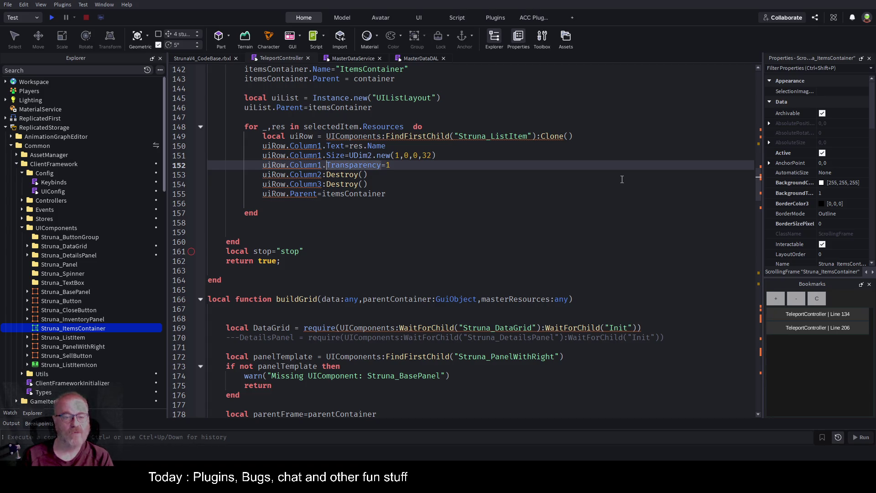
pyautogui.write('.')
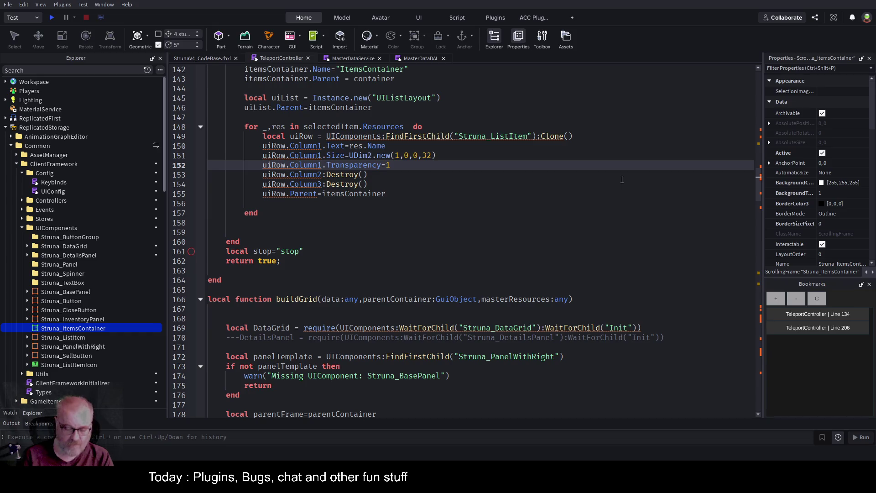
pyautogui.write('Pa')
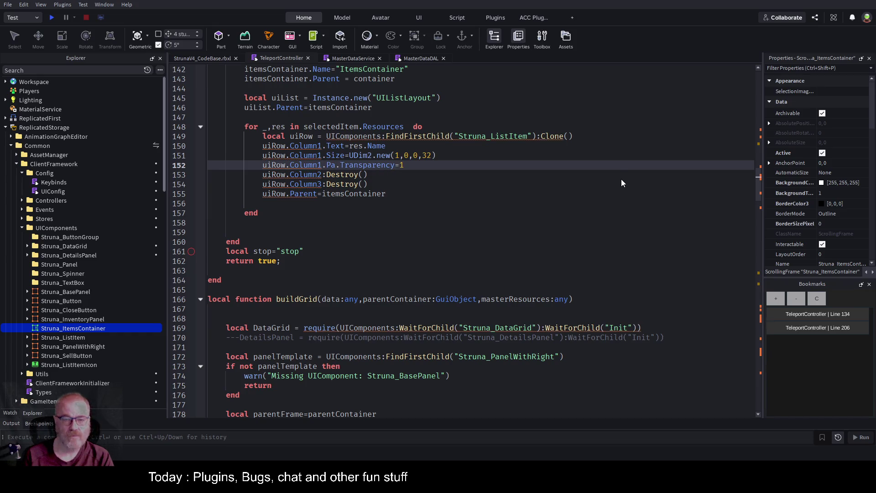
pyautogui.write('ren')
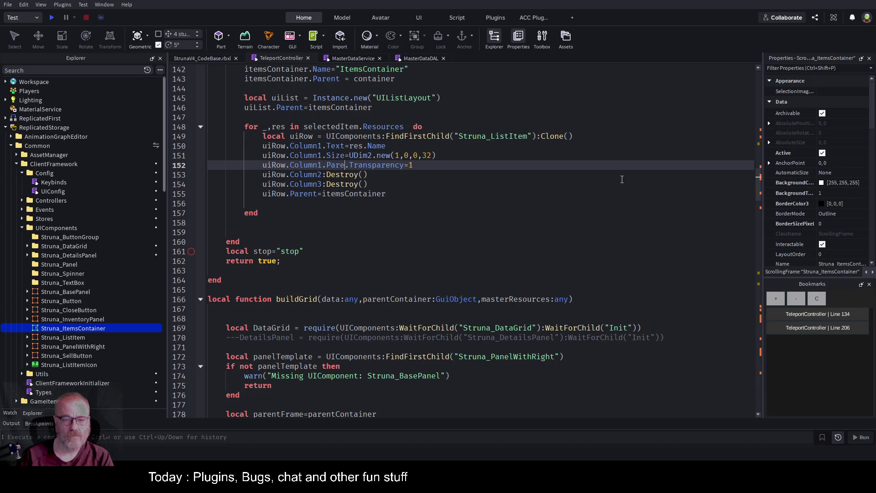
pyautogui.write('t')
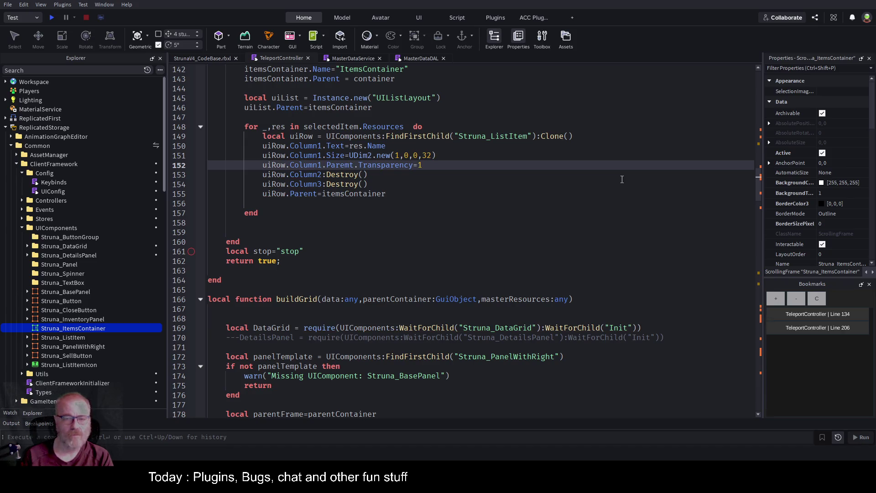
# Step: Rework line 152 into uiRow.Transparency=1 by deleting Column1.Parent
pyautogui.press('Up')
pyautogui.press('Up')
pyautogui.press('Up')
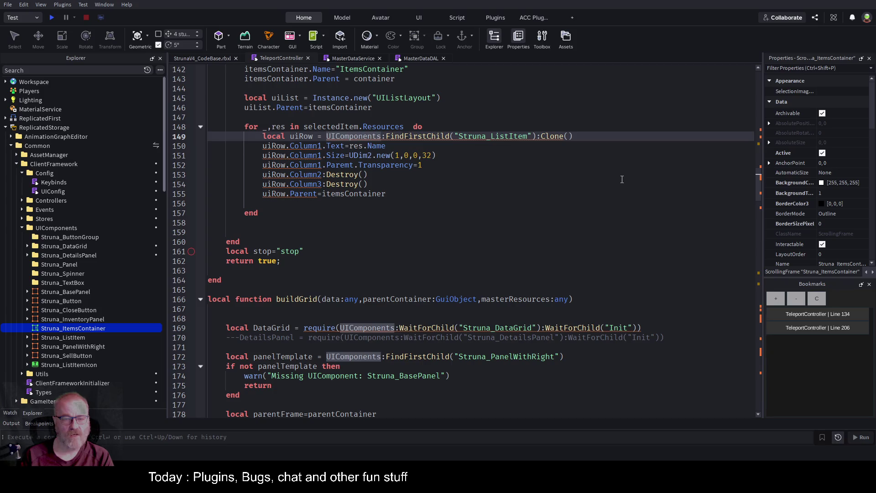
pyautogui.press('Down')
pyautogui.press('Down')
pyautogui.press('Down')
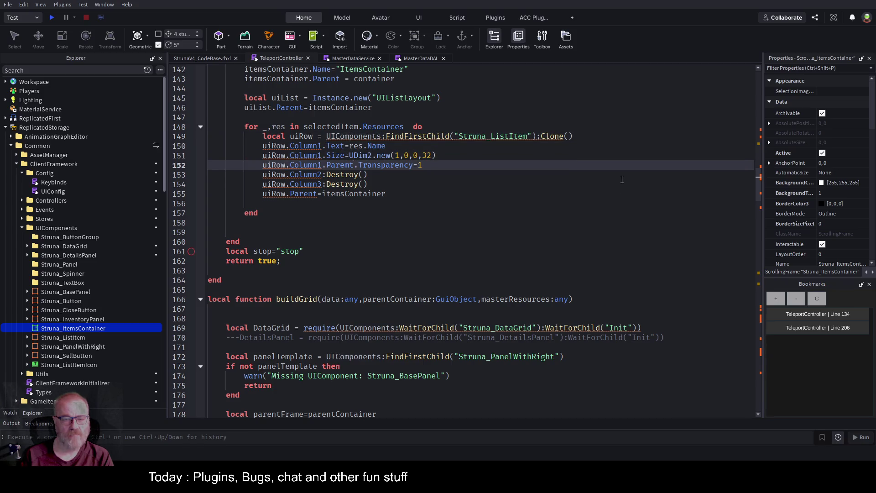
pyautogui.press('Down')
pyautogui.press('Down')
pyautogui.press('Down')
pyautogui.press('Up')
pyautogui.press('Up')
pyautogui.press('Up')
pyautogui.press('BackSpace')
pyautogui.write('n')
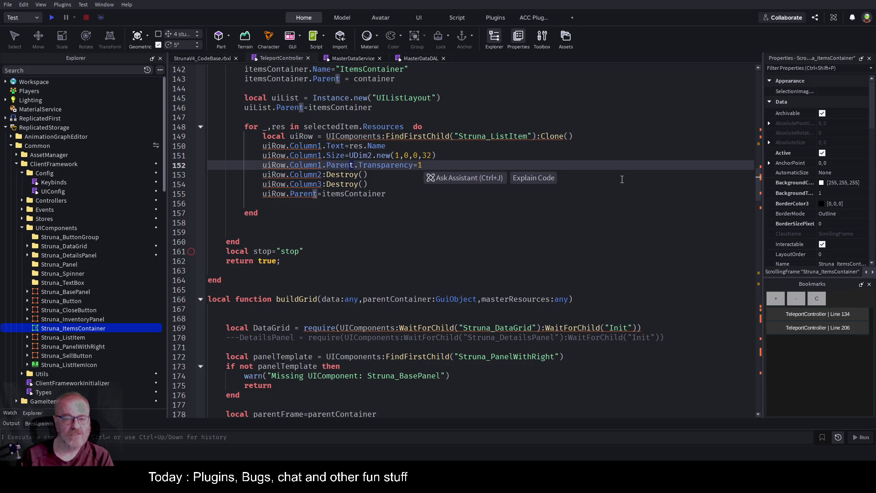
pyautogui.press('Left')
pyautogui.press('Left')
pyautogui.press('Left')
pyautogui.press('Left')
pyautogui.press('Left')
pyautogui.hotkey('shift', 'ctrl', 'Right')
pyautogui.hotkey('shift', 'ctrl', 'Right')
pyautogui.hotkey('shift', 'ctrl', 'Right')
pyautogui.press('Delete')
# Step: Save the place and start a fresh playtest
pyautogui.hotkey('ctrl', 's')
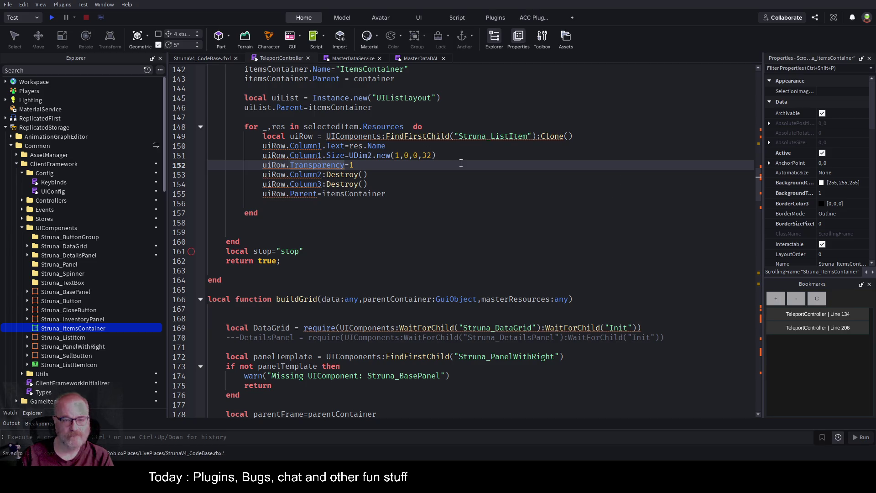
pyautogui.click(52, 17)
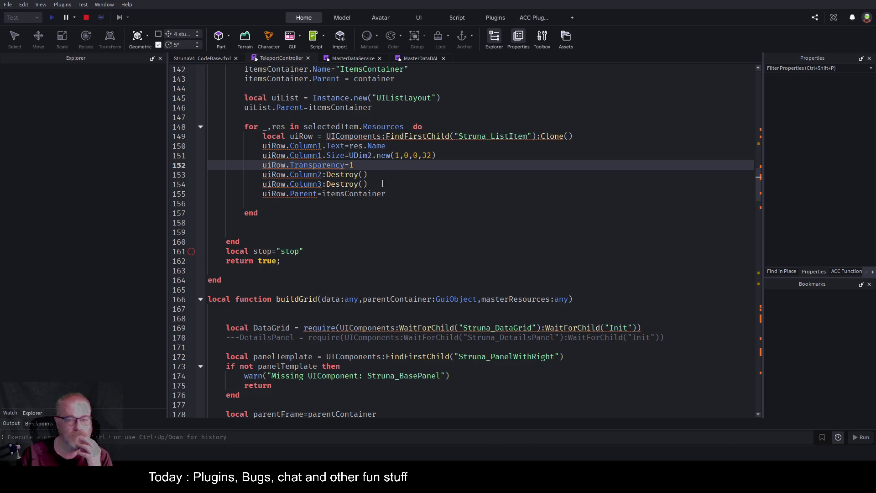
pyautogui.click(462, 194)
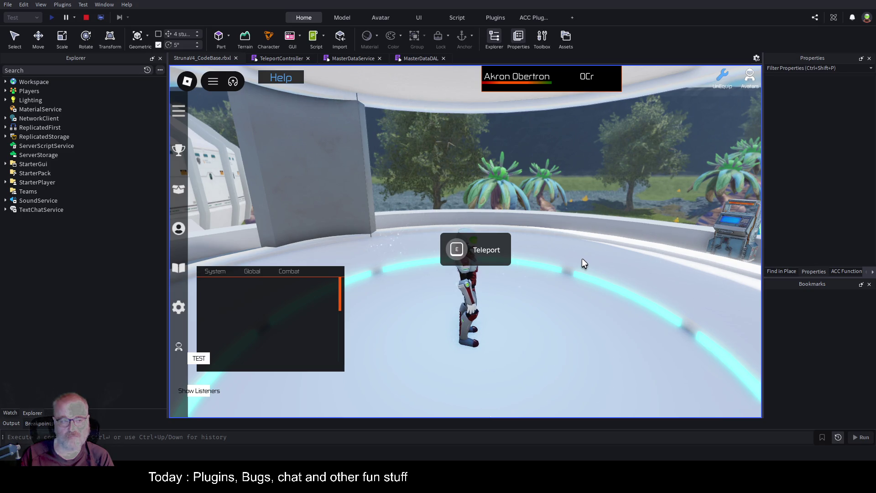
# Step: Press E to open the Teleport panel and select Central Province
pyautogui.press('e')
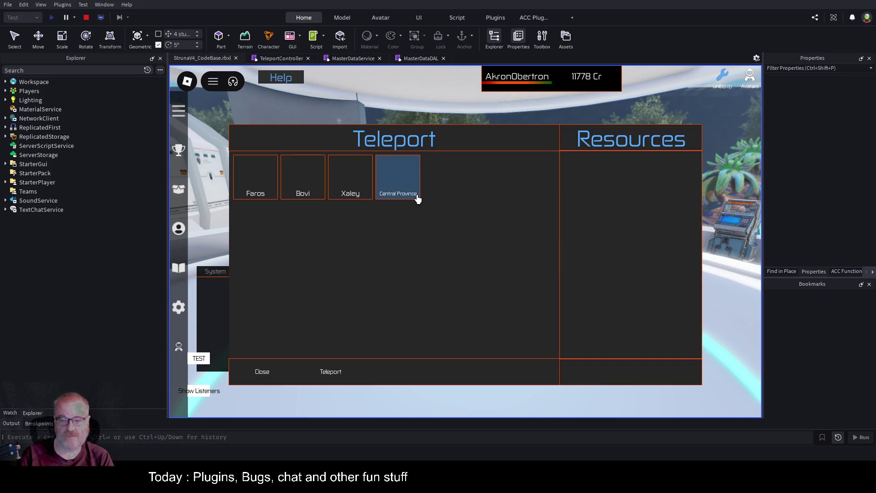
pyautogui.click(415, 196)
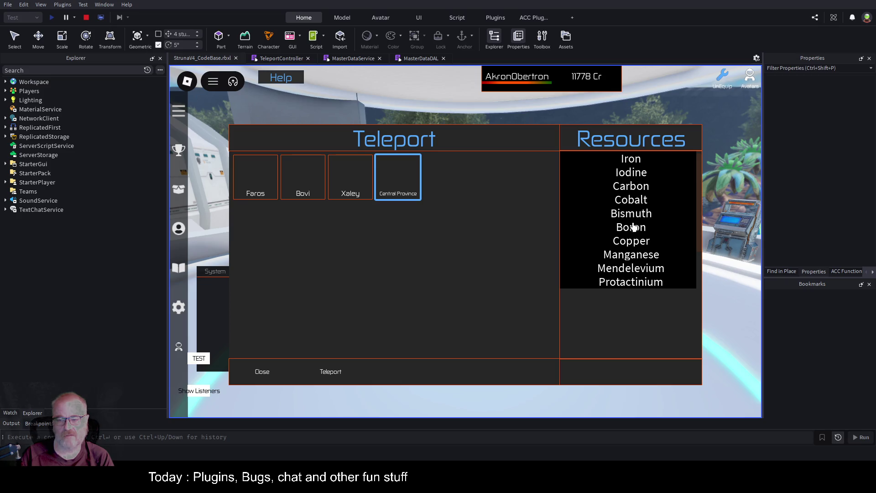
# Step: In Explorer, expand Players, the player, PlayerGui, Common, Teleport and StrunaTeleport
pyautogui.click(6, 90)
pyautogui.click(11, 100)
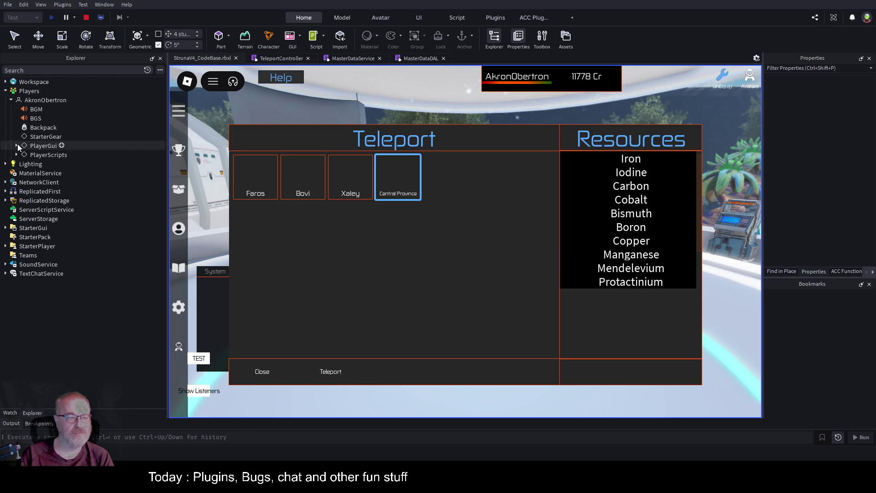
pyautogui.click(17, 145)
pyautogui.click(21, 155)
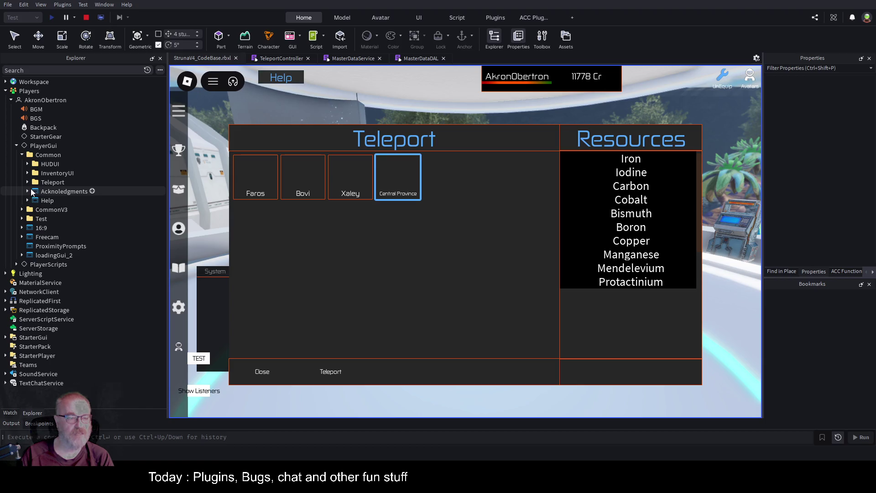
pyautogui.click(27, 182)
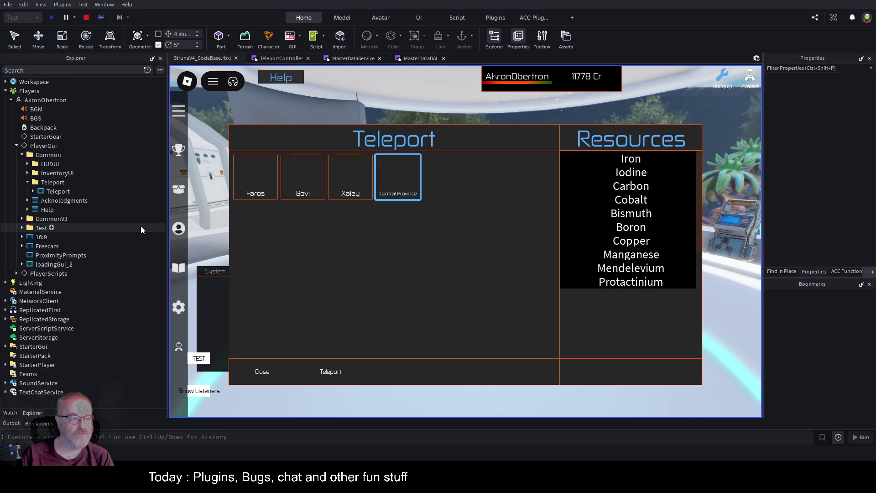
pyautogui.click(33, 192)
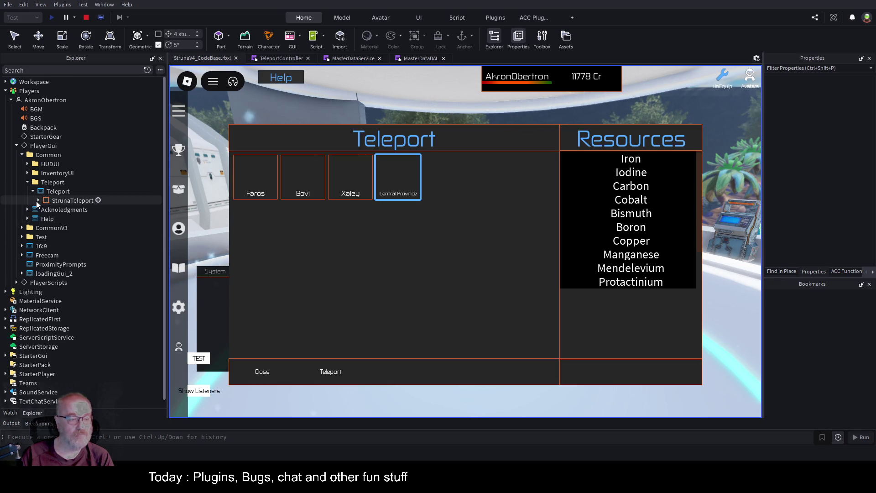
pyautogui.click(39, 200)
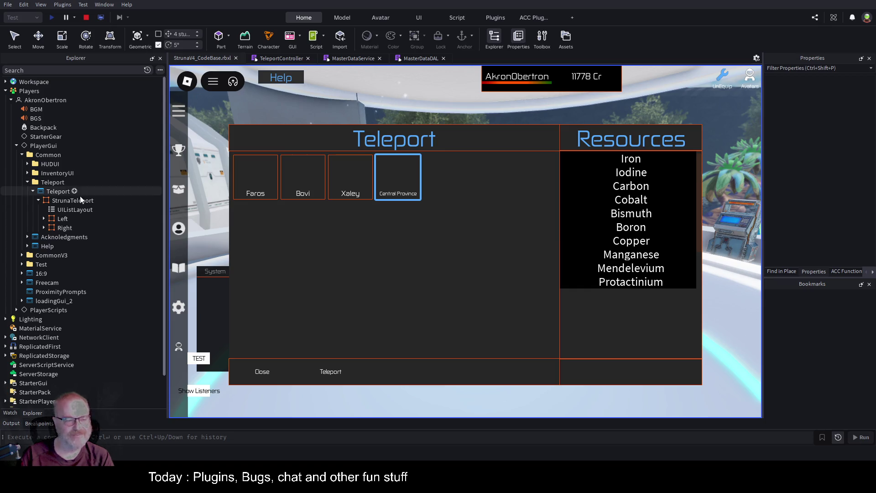
# Step: Expand Right > Middle > ItemsContainer, inspect the first row's Column1 BackgroundTransparency, then return to TeleportController
pyautogui.click(45, 228)
pyautogui.click(44, 228)
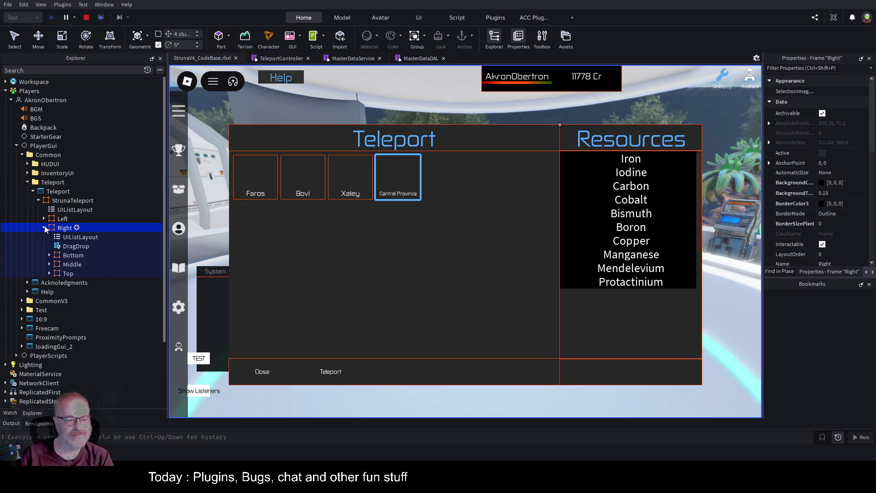
pyautogui.click(49, 264)
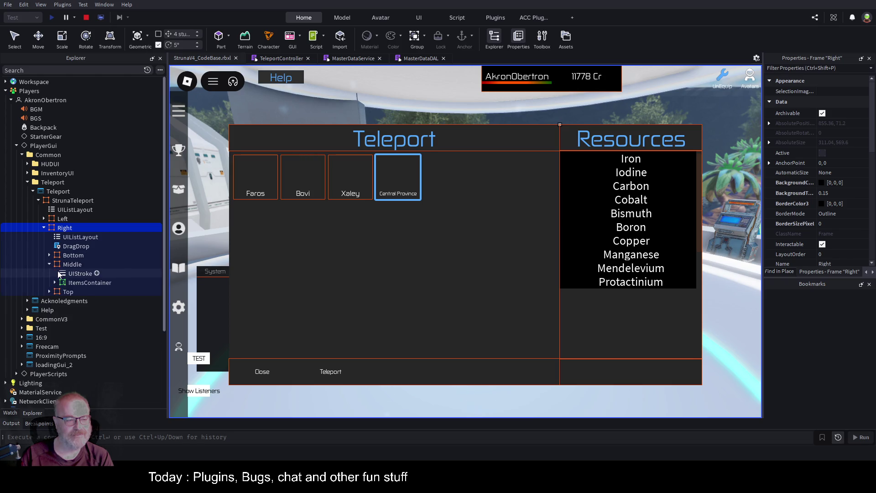
pyautogui.click(56, 282)
pyautogui.click(92, 301)
pyautogui.click(60, 301)
pyautogui.click(73, 319)
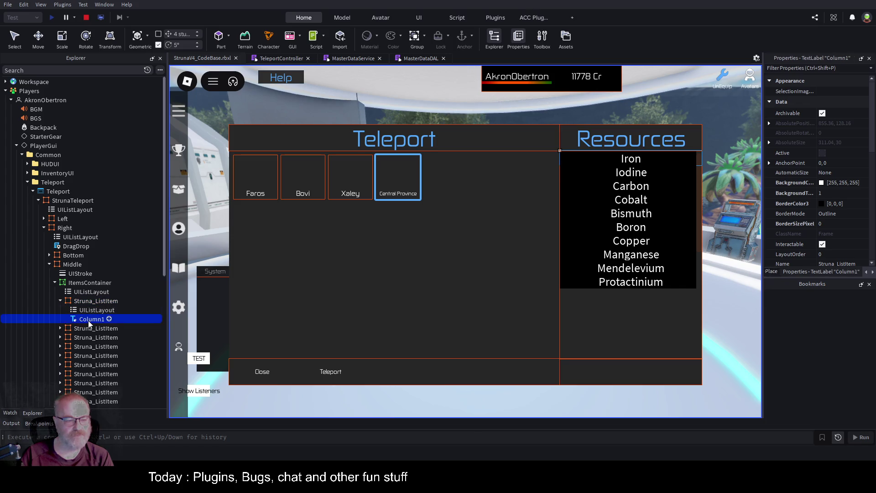
pyautogui.click(806, 192)
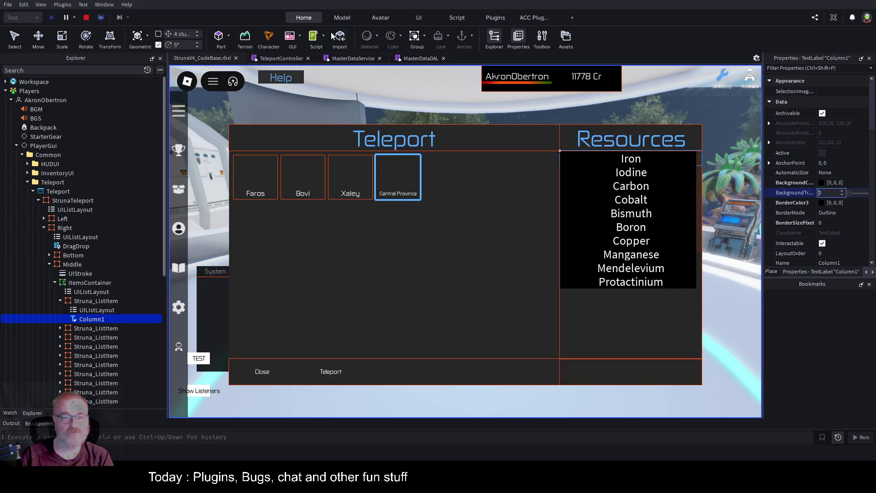
pyautogui.click(266, 60)
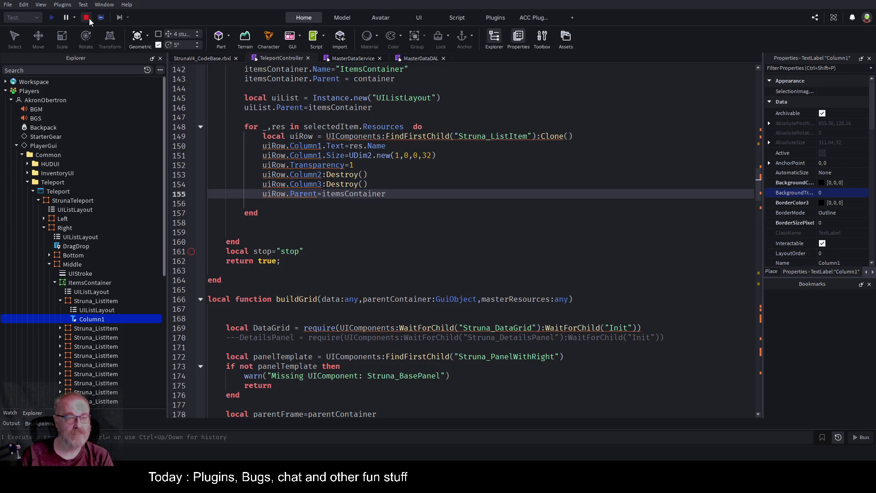
# Step: Change line 152 to uiRow.Column1.BackgroundTransparency=1, save the place and start a playtest
pyautogui.hotkey('shift', 'F5')
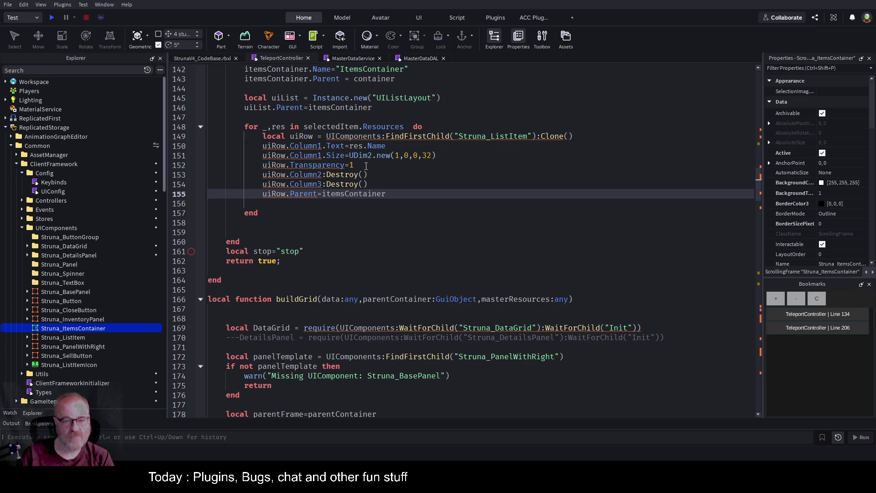
pyautogui.click(290, 165)
pyautogui.write('Backgroun')
pyautogui.write('d')
pyautogui.write('Column1.')
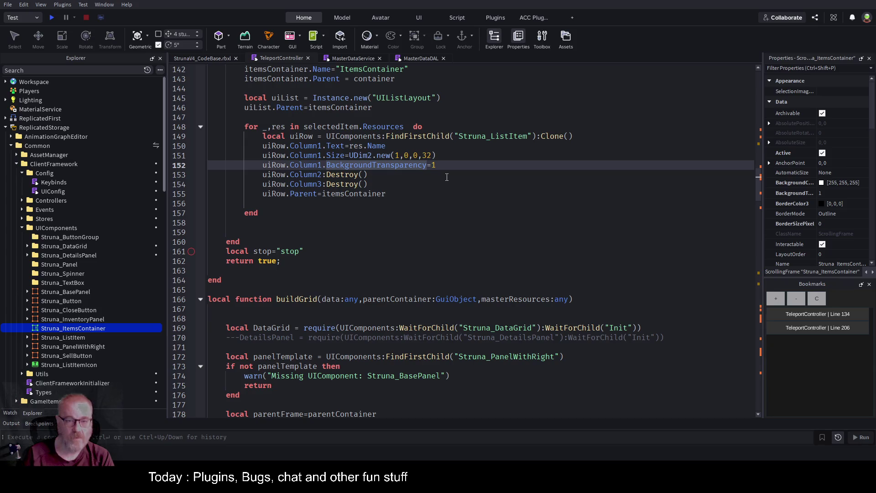
pyautogui.hotkey('ctrl', 's')
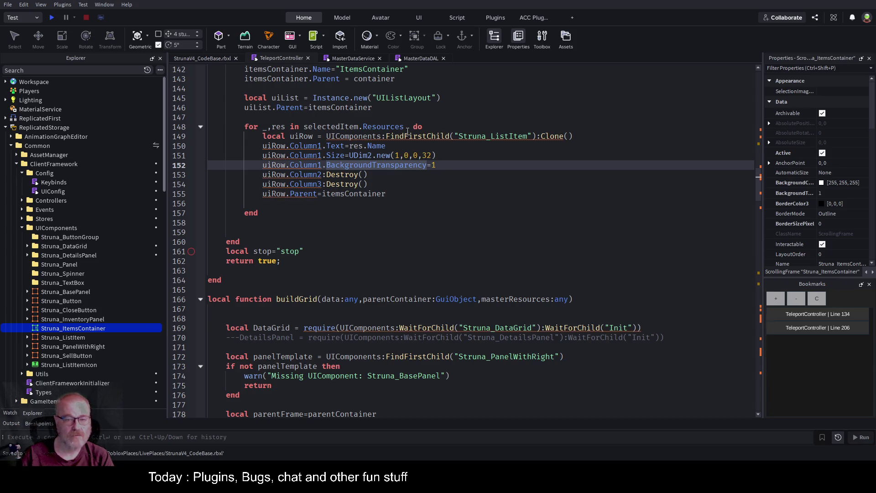
pyautogui.click(51, 17)
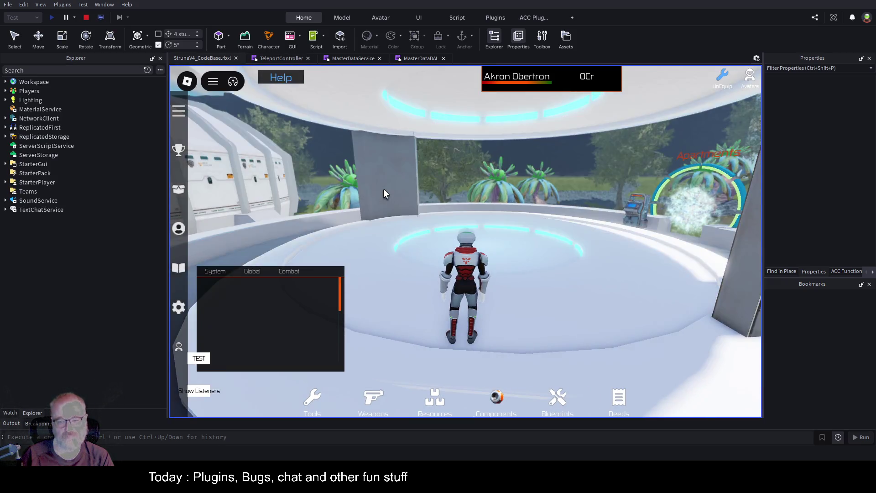
# Step: Walk the character onto the teleport pad and open the destination panel with E
pyautogui.press('w')
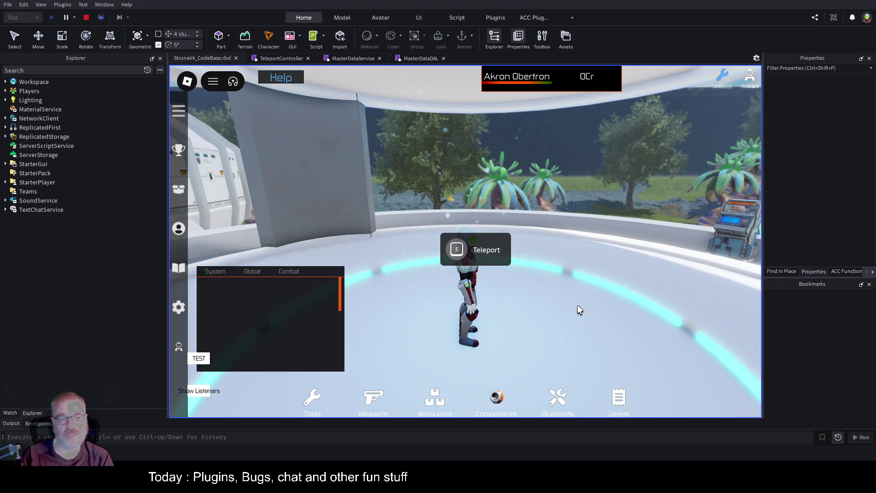
pyautogui.press('e')
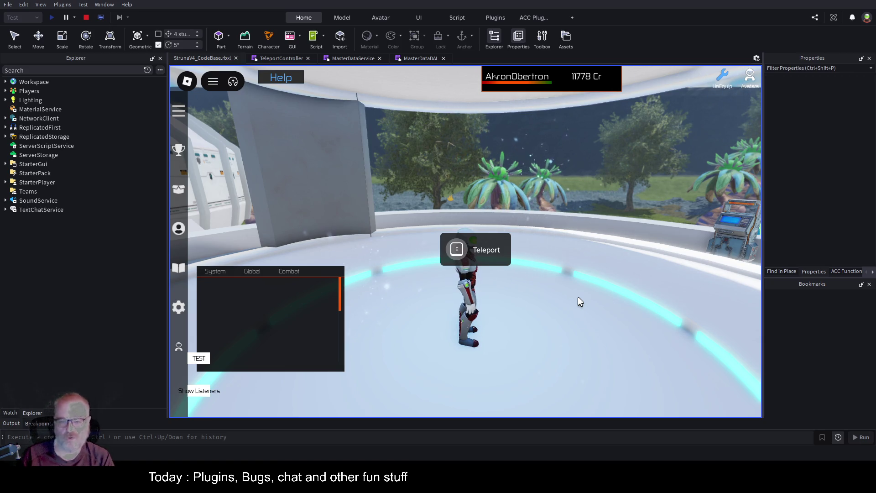
pyautogui.press('s')
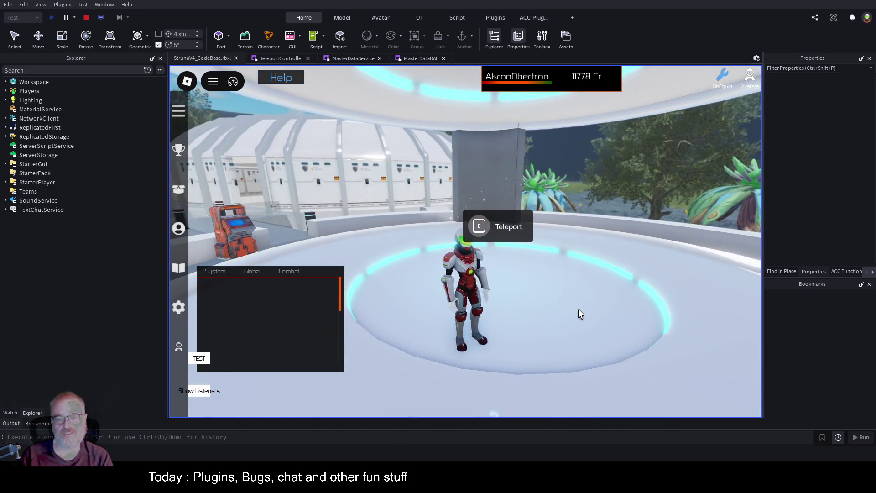
pyautogui.press('e')
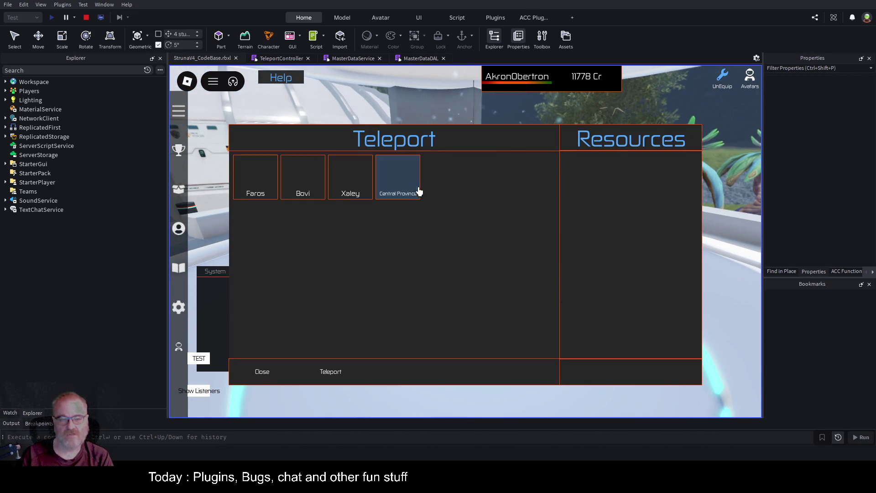
# Step: Check the resource lists of Central Province, Xaley, Bovi and Faros, teleport to Faros, and stop the test
pyautogui.click(408, 183)
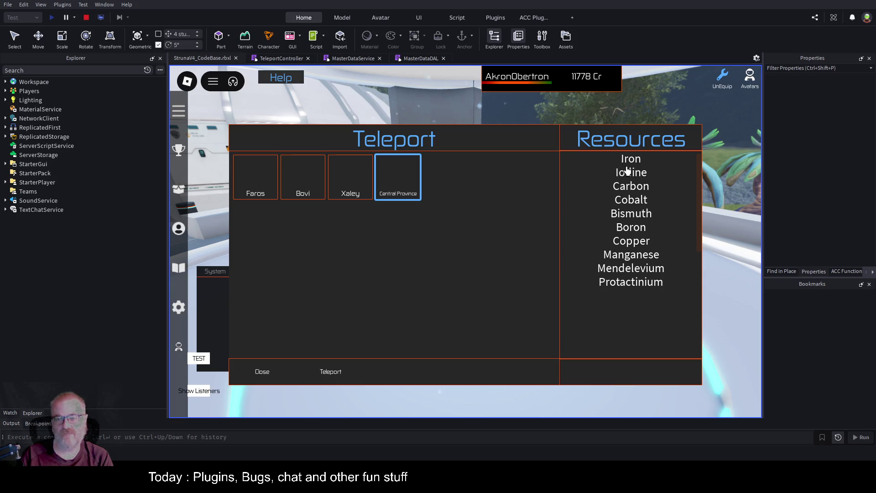
pyautogui.click(357, 191)
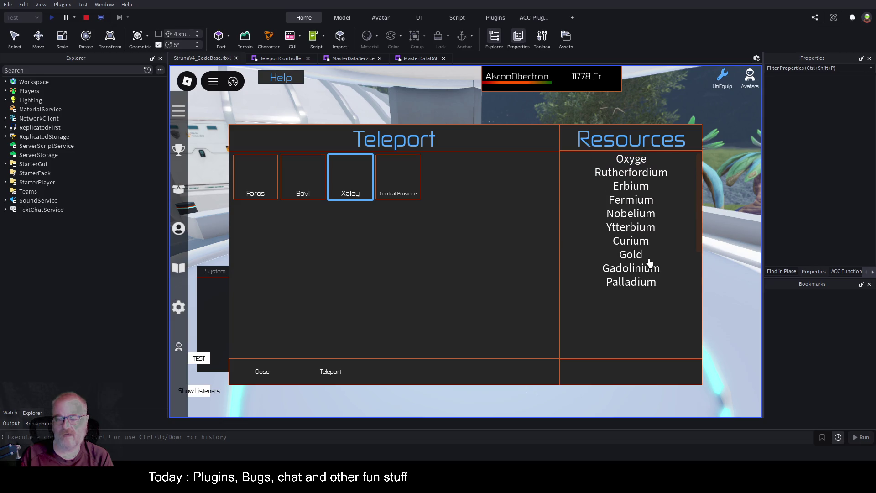
pyautogui.click(318, 195)
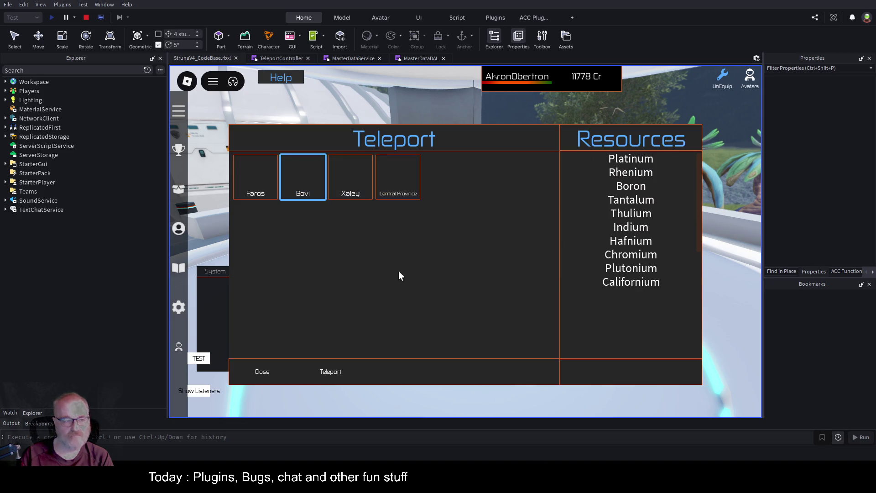
pyautogui.click(351, 194)
pyautogui.click(259, 195)
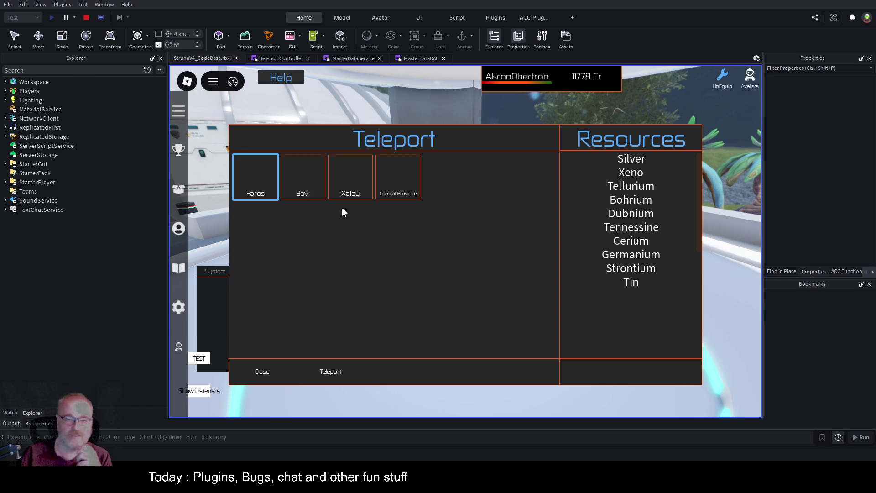
pyautogui.click(293, 190)
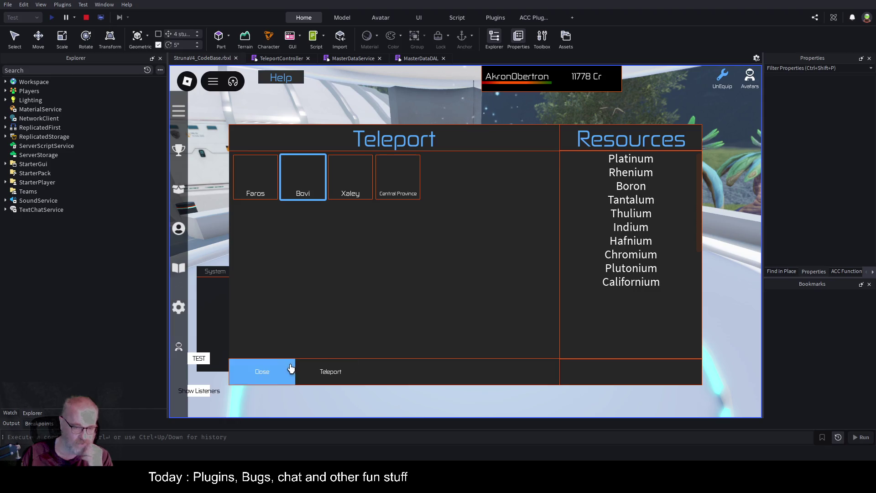
pyautogui.click(266, 187)
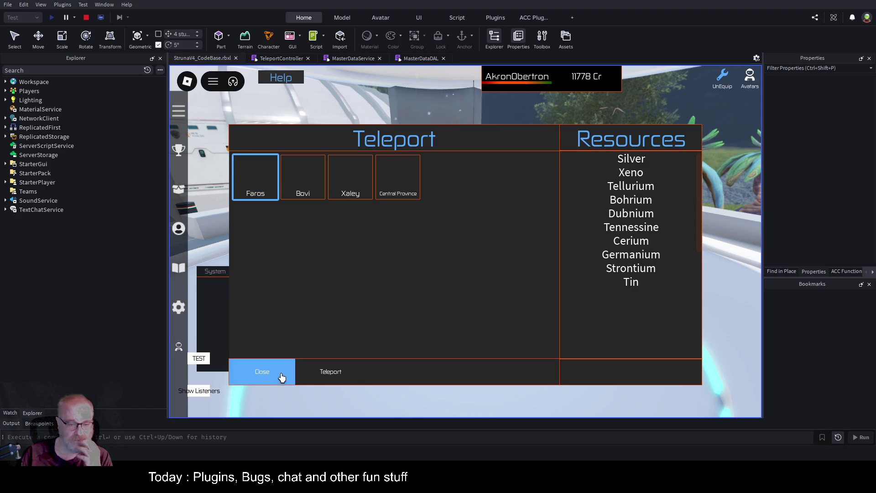
pyautogui.click(332, 379)
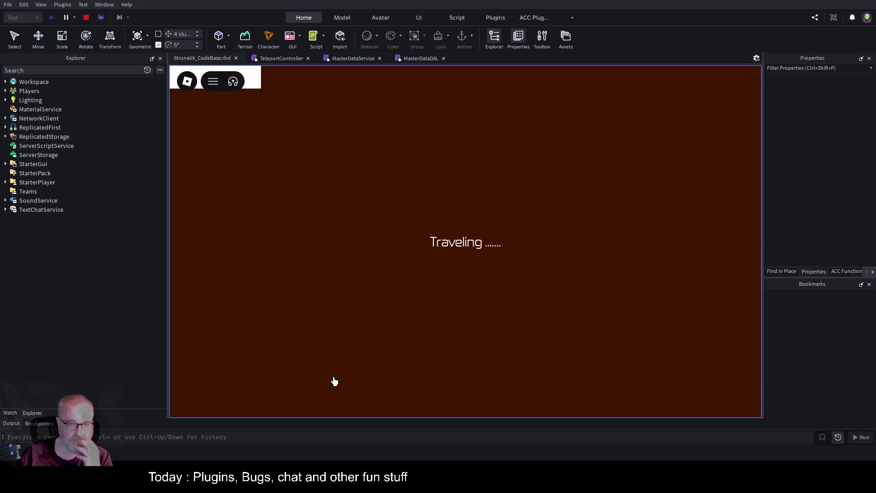
pyautogui.click(86, 19)
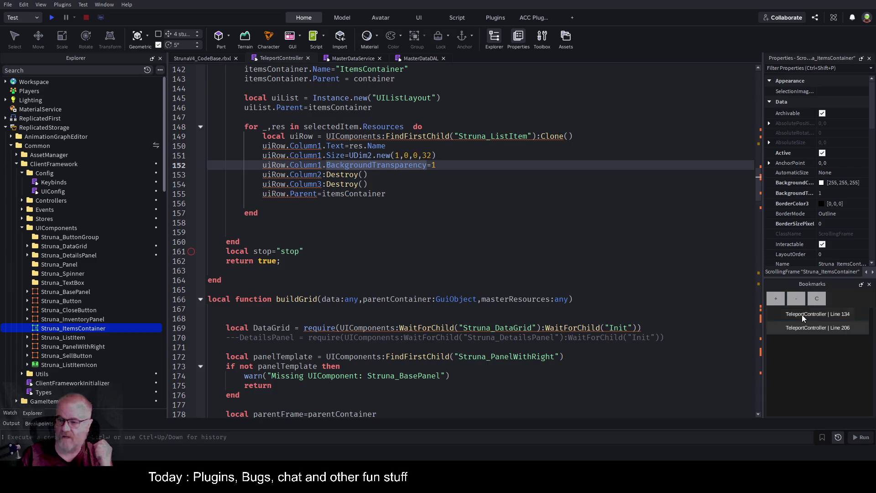
# Step: Collapse Bookmarks and Properties, pin the Workflow Manager panel, and show the ACC Plugins tools
pyautogui.click(862, 285)
pyautogui.click(850, 58)
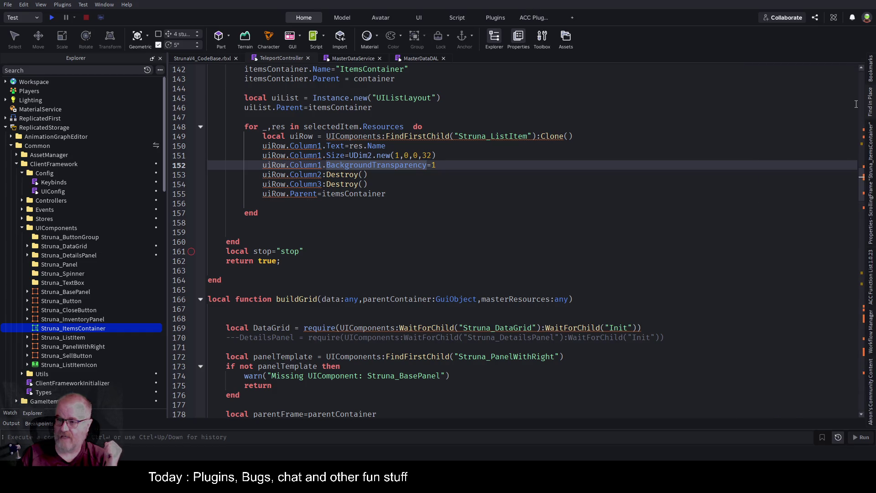
pyautogui.click(870, 343)
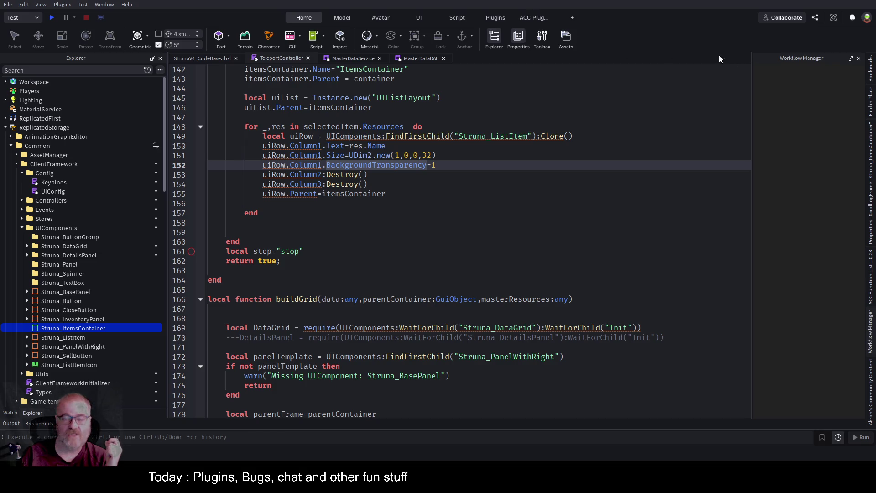
pyautogui.click(849, 60)
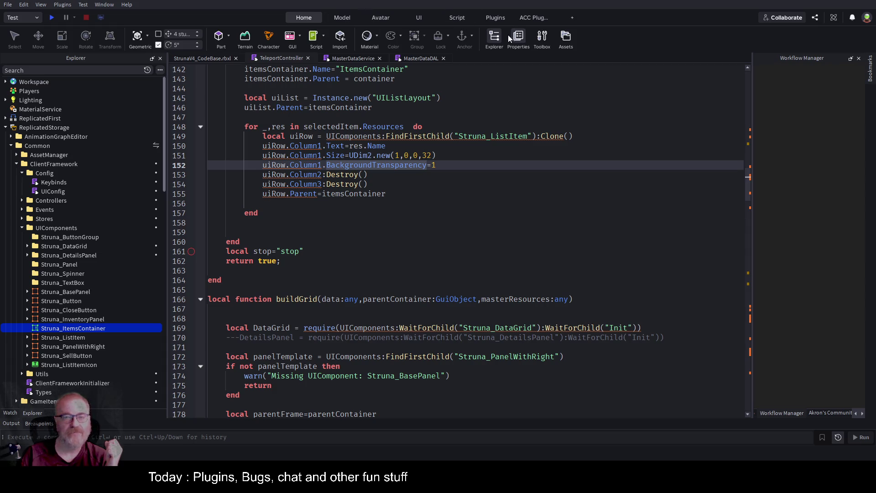
pyautogui.click(531, 21)
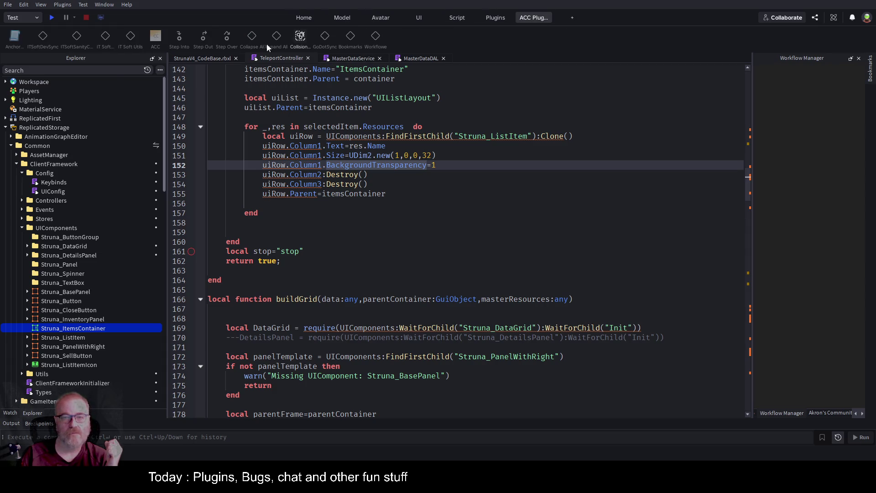
pyautogui.click(207, 58)
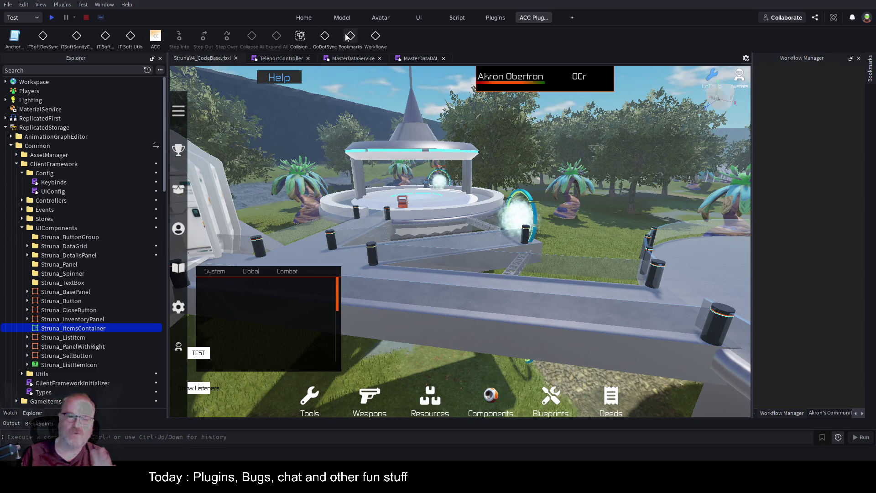
# Step: Publish the ReplicatedStorage container from the Workflow Manager
pyautogui.click(376, 38)
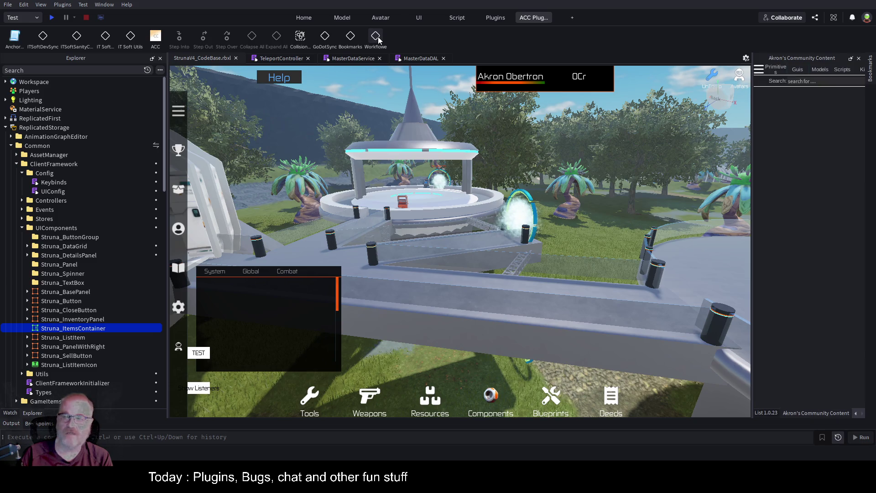
pyautogui.click(376, 38)
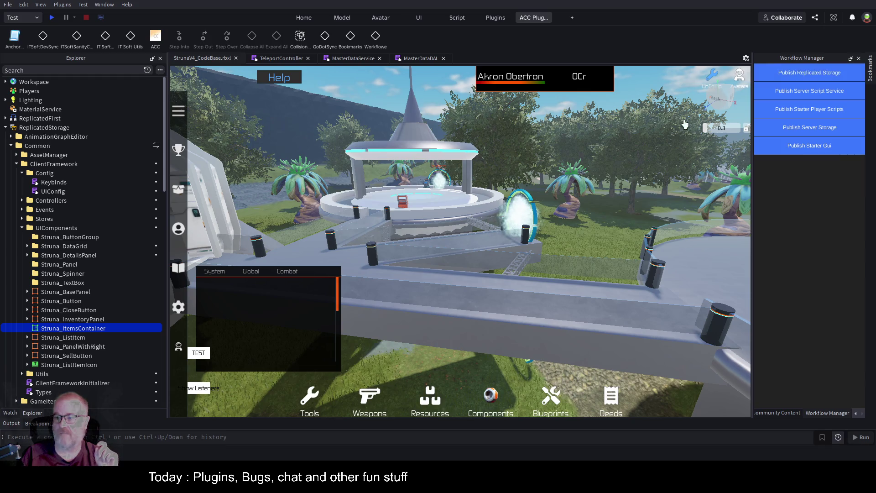
pyautogui.click(39, 127)
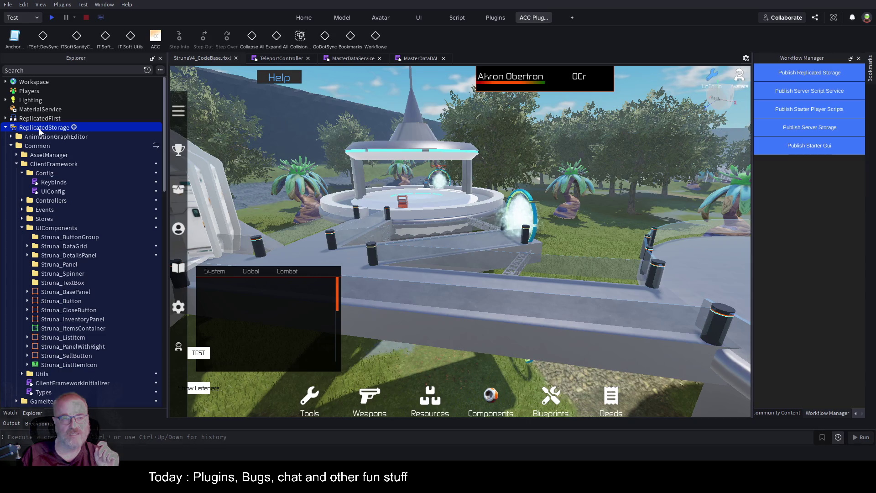
pyautogui.click(766, 68)
pyautogui.click(767, 69)
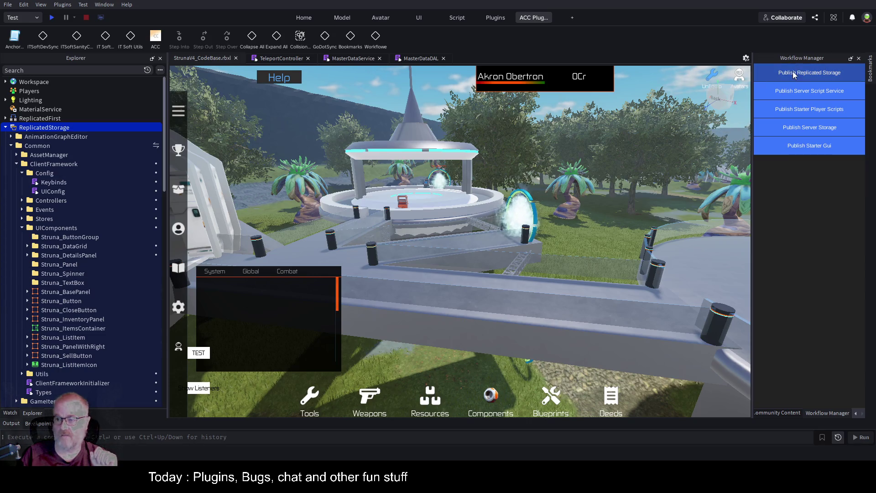
# Step: With the Output log visible, republish ReplicatedStorage as version 60 and publish ServerScriptService as version 221
pyautogui.click(19, 423)
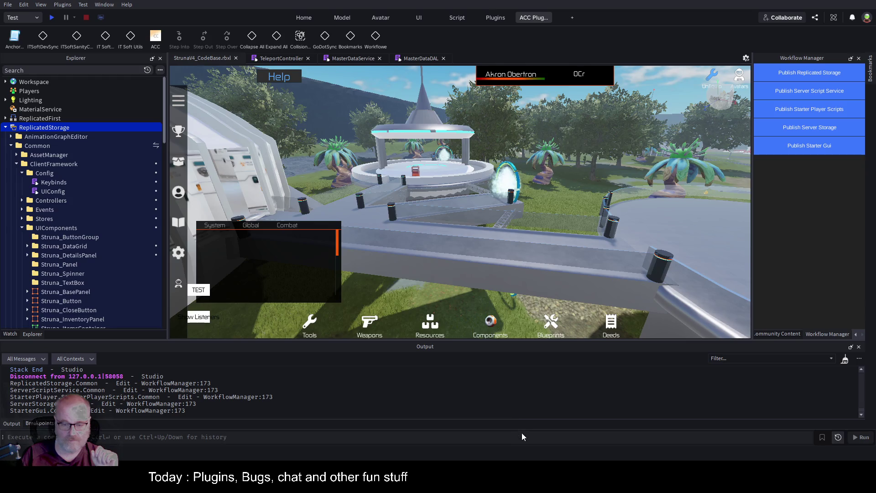
pyautogui.click(812, 72)
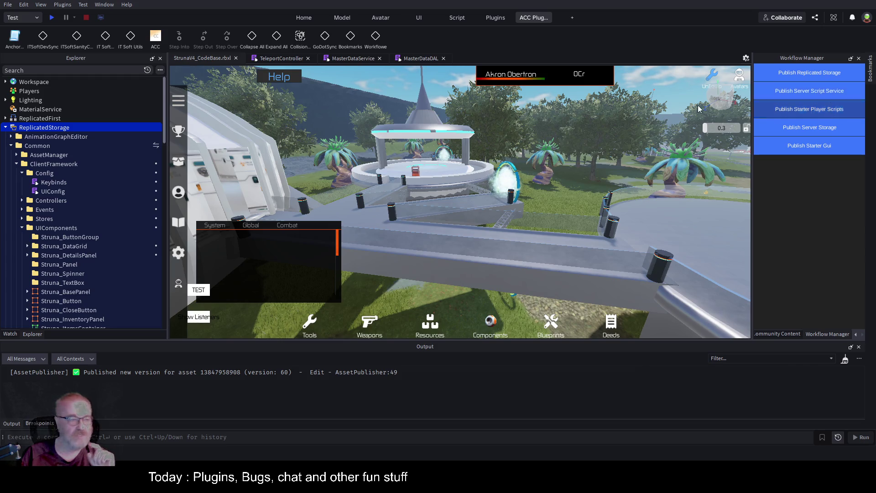
pyautogui.click(6, 129)
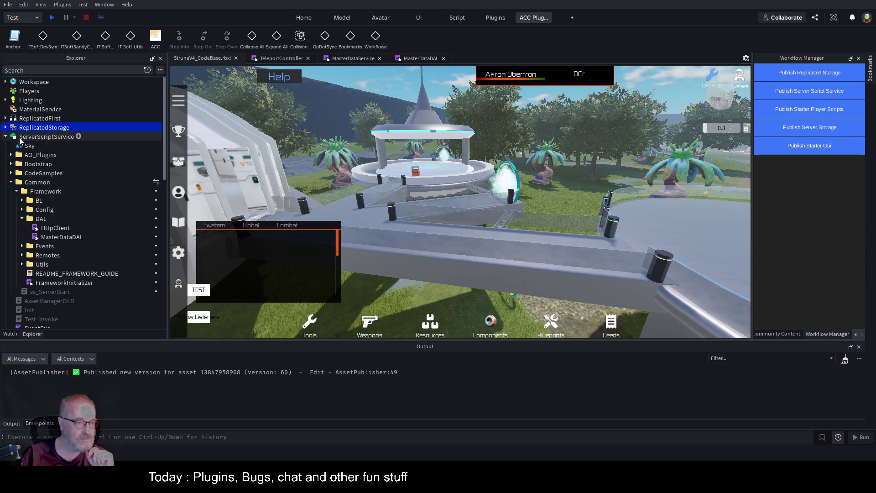
pyautogui.click(826, 93)
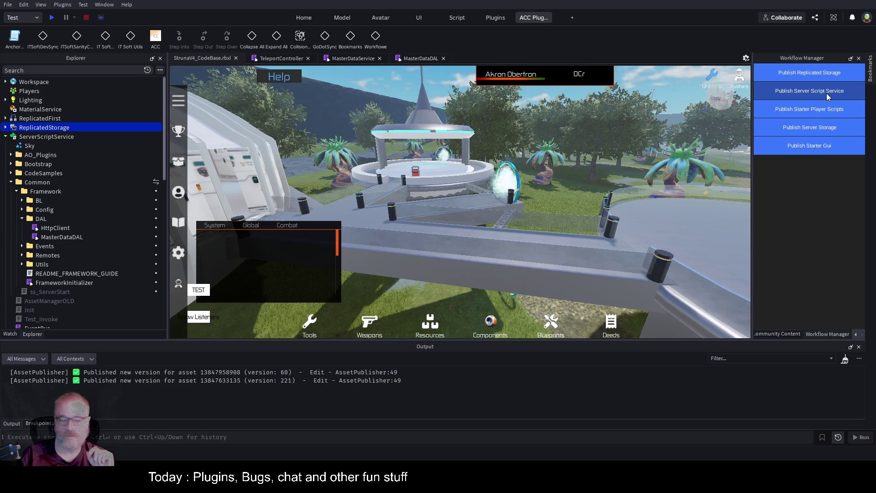
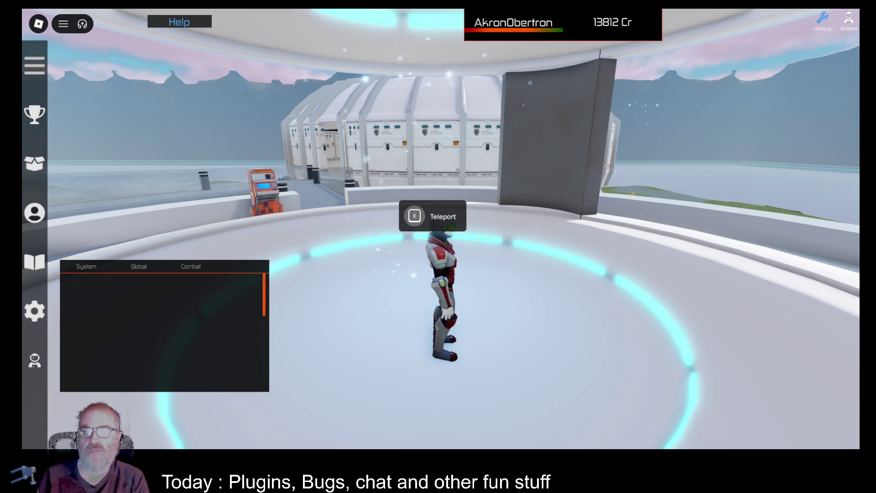
# Step: Walk the character across the platform to face the teleport pillar
pyautogui.press('Left')
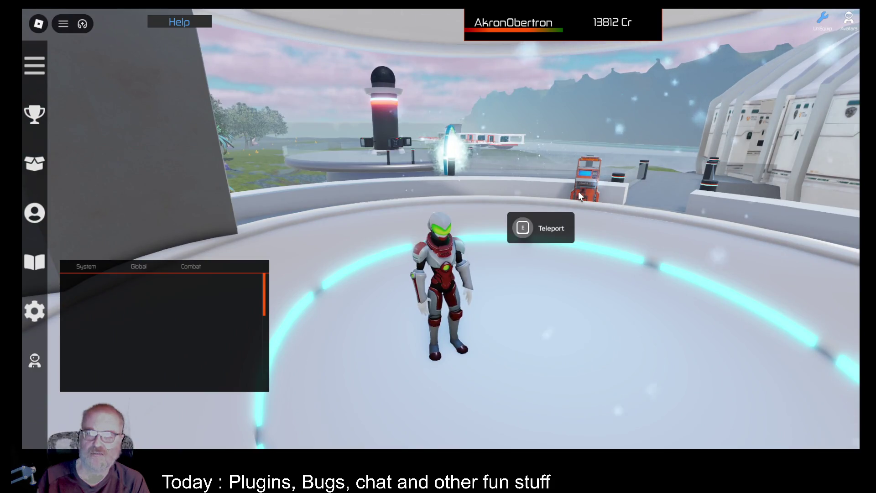
pyautogui.scroll(-3, 609, 185)
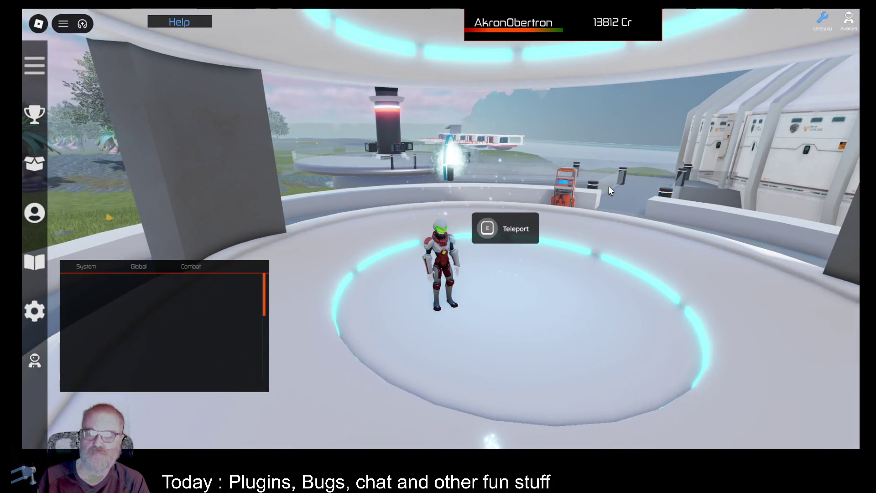
pyautogui.press('Right')
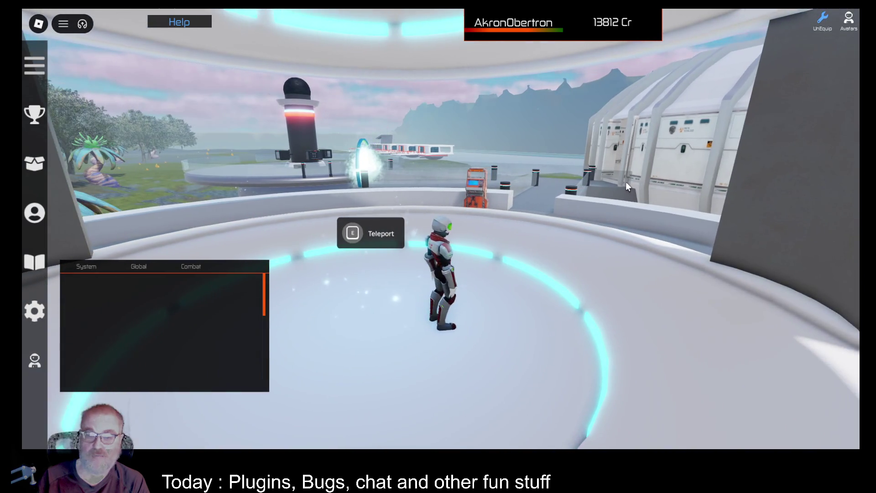
pyautogui.press('Left')
pyautogui.scroll(3, 525, 196)
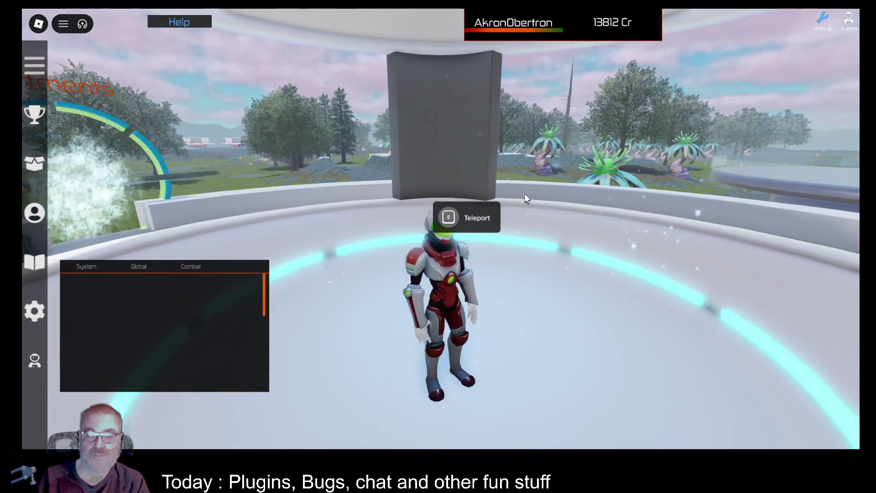
pyautogui.scroll(-3, 525, 199)
pyautogui.press('a')
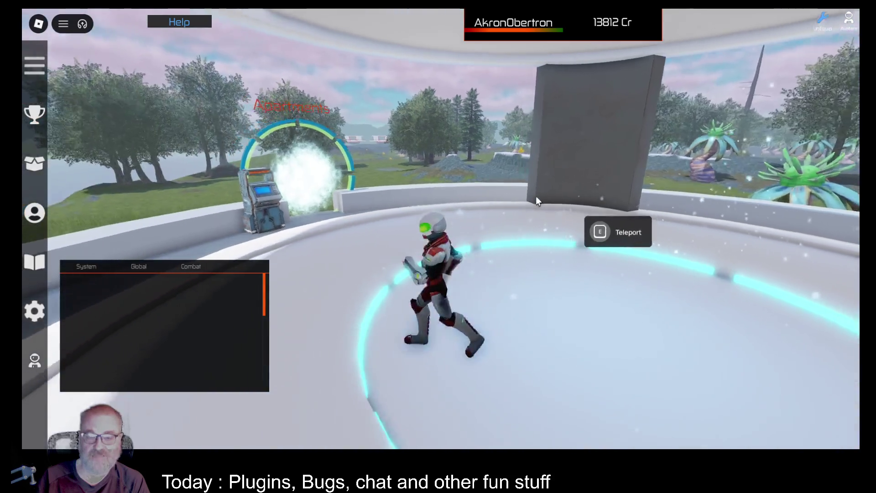
pyautogui.press('Right')
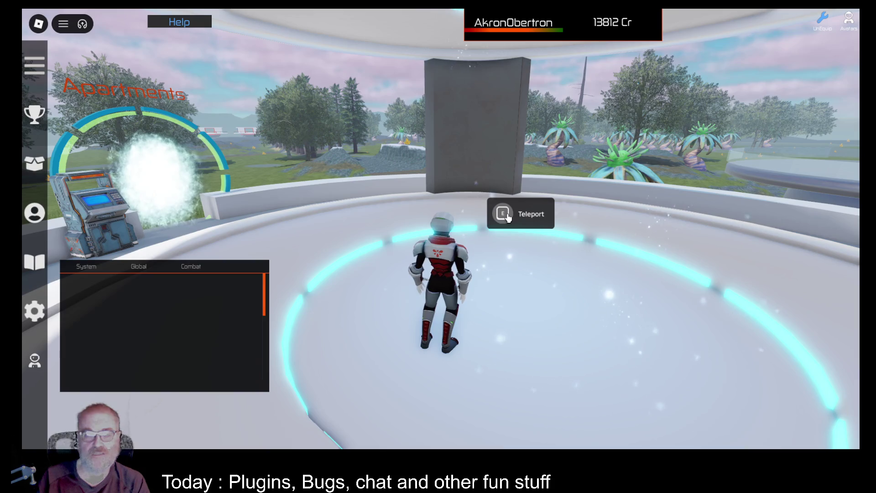
# Step: Compare the Central Province and Xaley resource lists, then close the teleport menu without travelling
pyautogui.press('e')
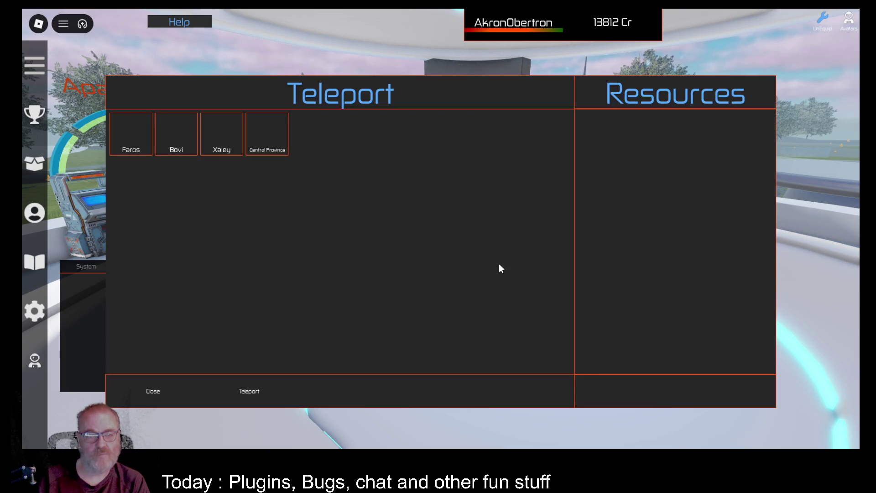
pyautogui.click(262, 149)
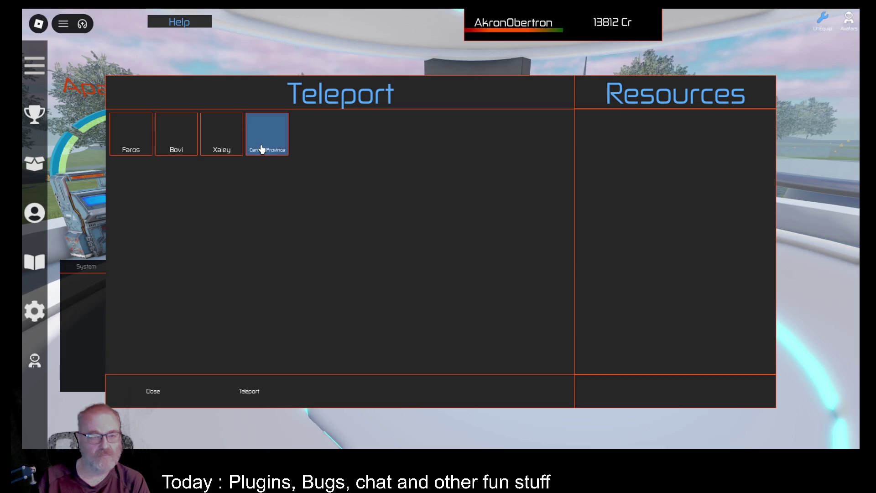
pyautogui.click(261, 148)
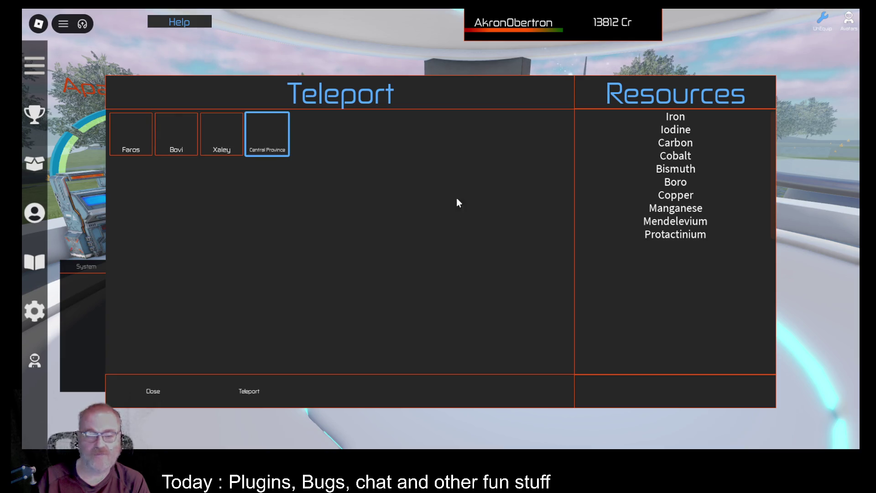
pyautogui.click(220, 137)
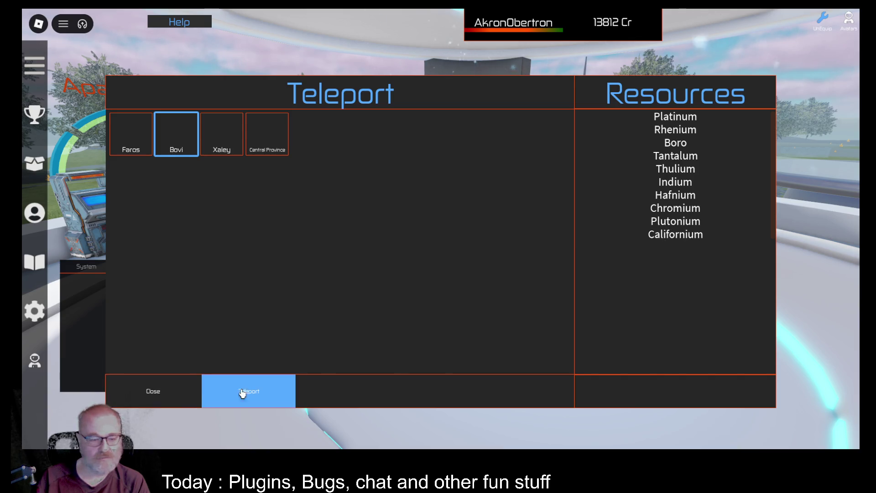
pyautogui.click(153, 391)
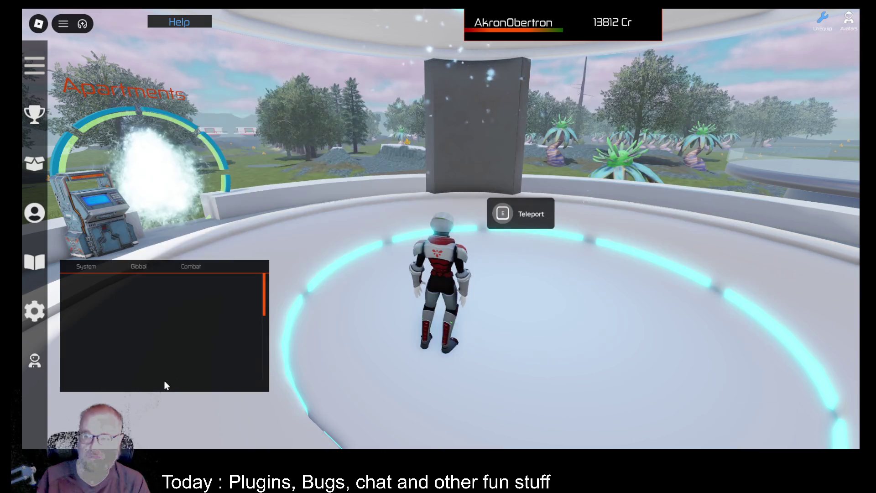
# Step: Teleport the character to Bovi
pyautogui.press('e')
pyautogui.click(179, 144)
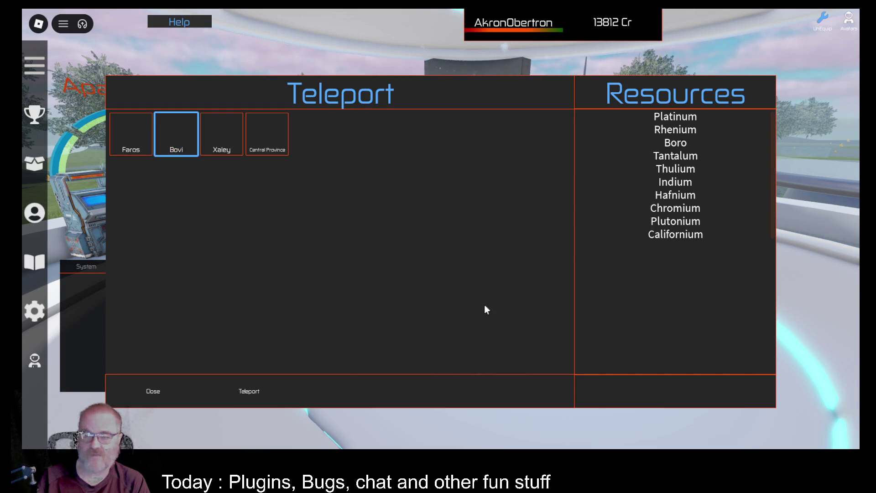
pyautogui.click(262, 401)
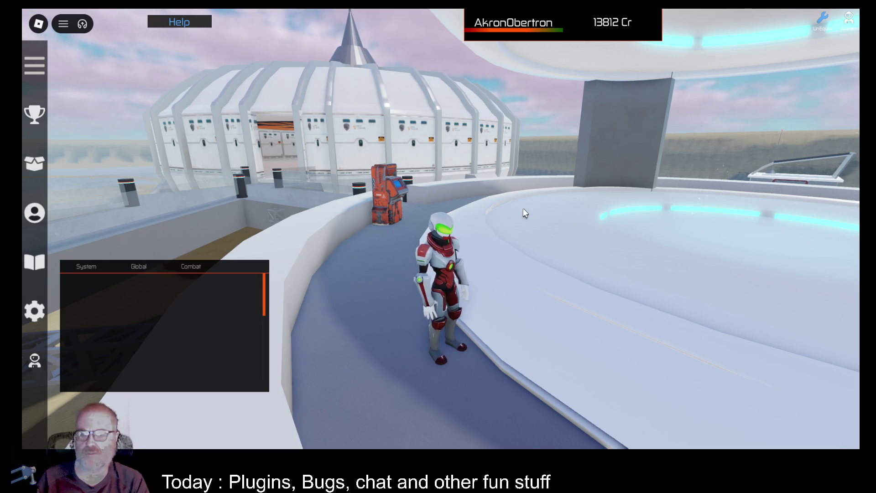
# Step: Move the chat window down and jump from the walkway onto the beach
pyautogui.press('w')
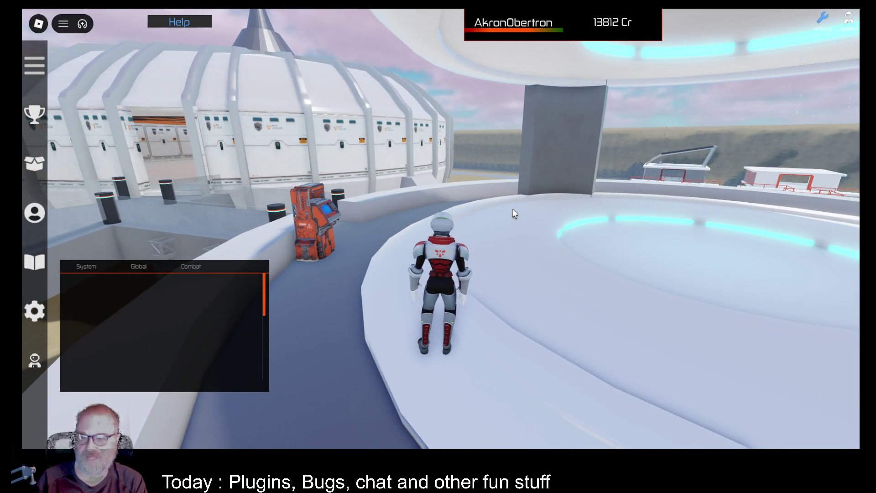
pyautogui.moveTo(223, 309)
pyautogui.mouseDown()
pyautogui.moveTo(221, 352)
pyautogui.moveTo(212, 356)
pyautogui.mouseUp()
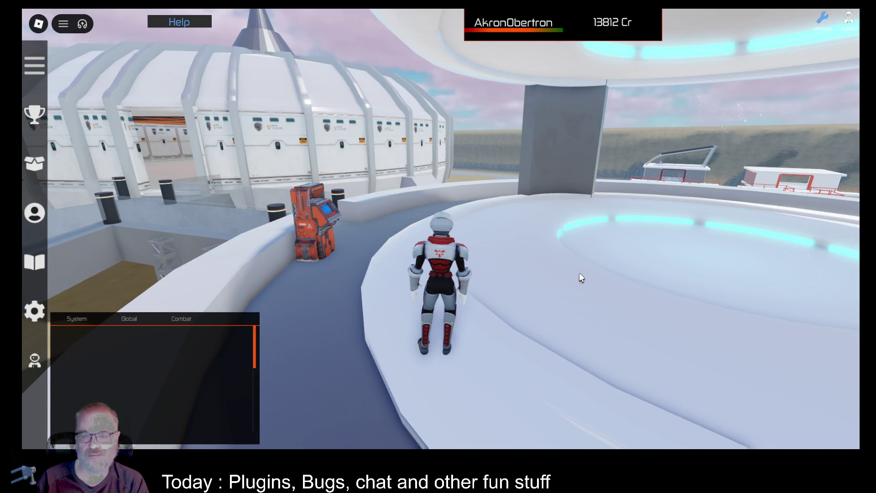
pyautogui.press('w')
pyautogui.press('space')
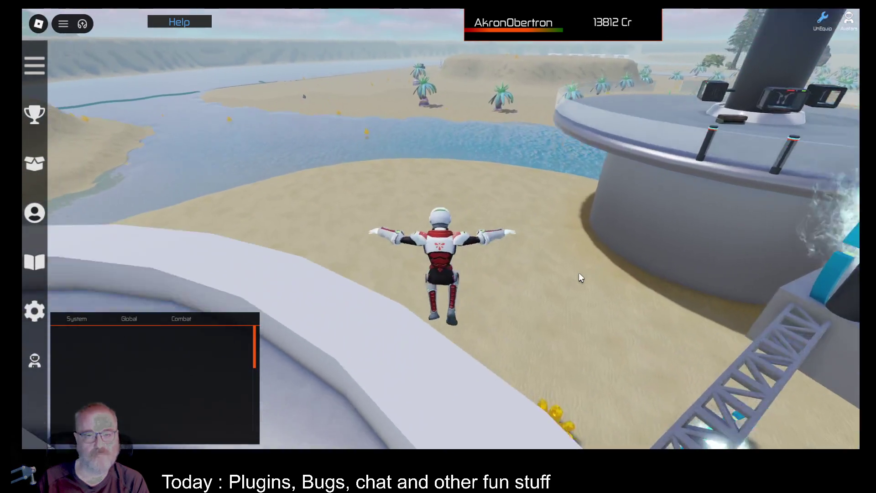
# Step: Equip the OOF001 tool and activate it twice on the sand
pyautogui.press('i')
pyautogui.click(389, 132)
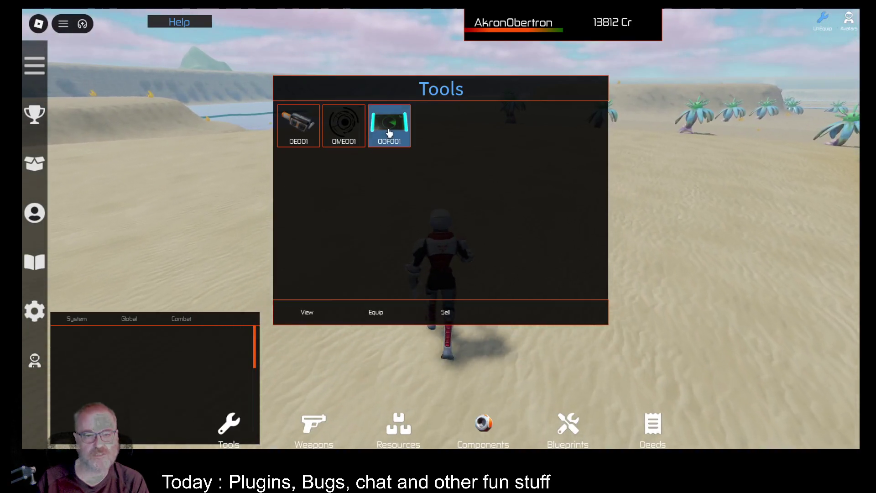
pyautogui.click(370, 314)
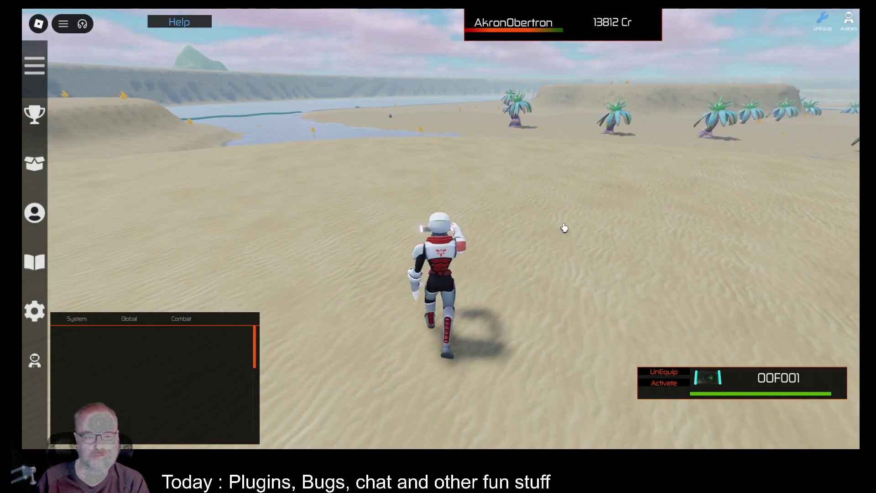
pyautogui.click(563, 226)
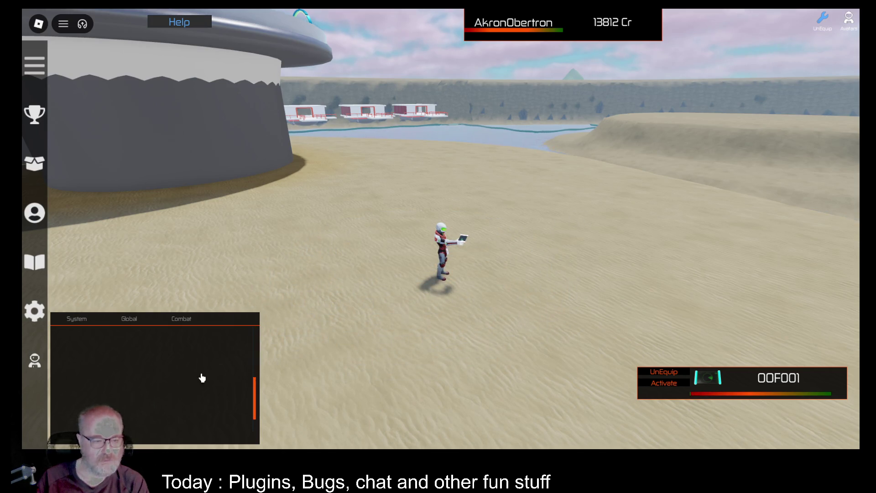
pyautogui.press('w')
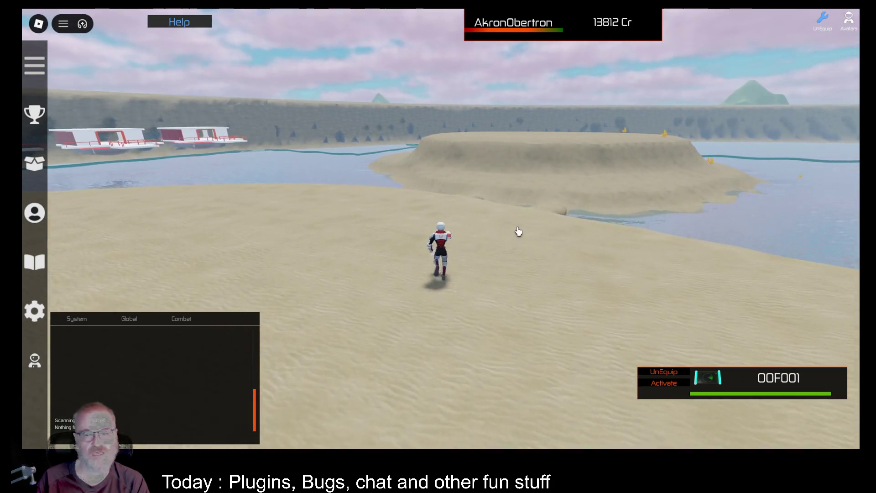
pyautogui.click(662, 384)
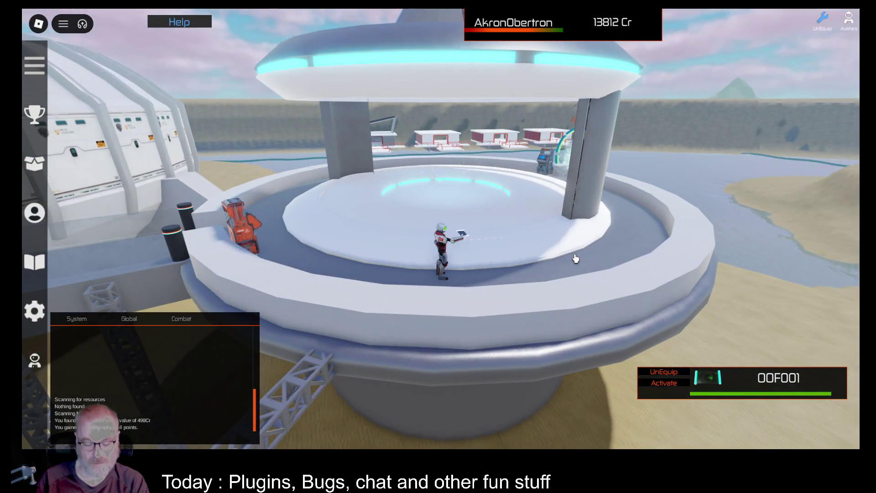
# Step: Put away the tool, select Bovi in the teleport list, then close it
pyautogui.press('1')
pyautogui.press('w')
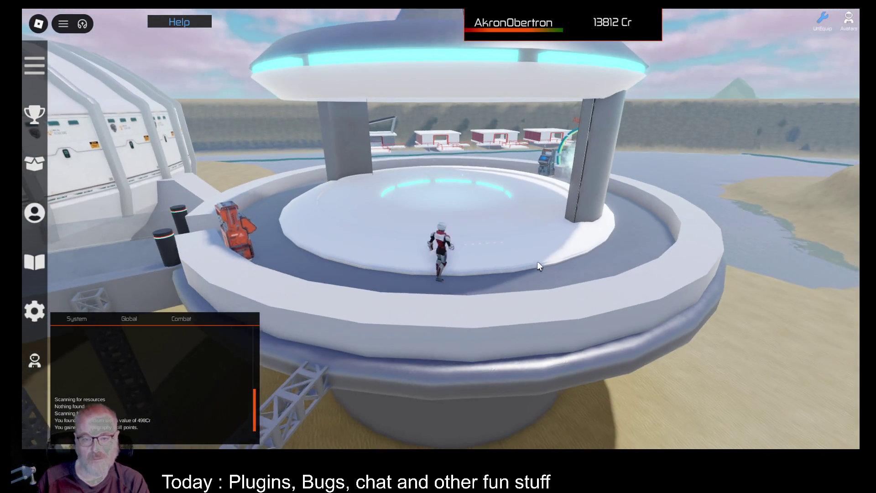
pyautogui.press('e')
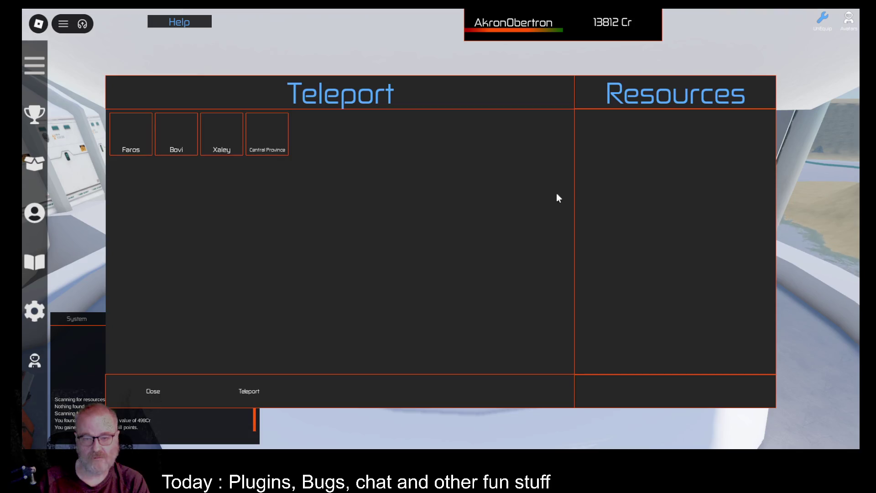
pyautogui.click(177, 145)
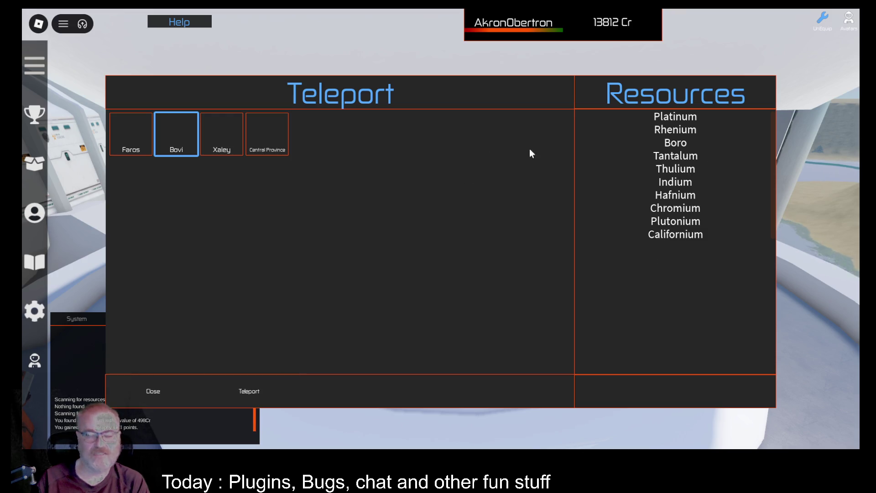
pyautogui.click(177, 394)
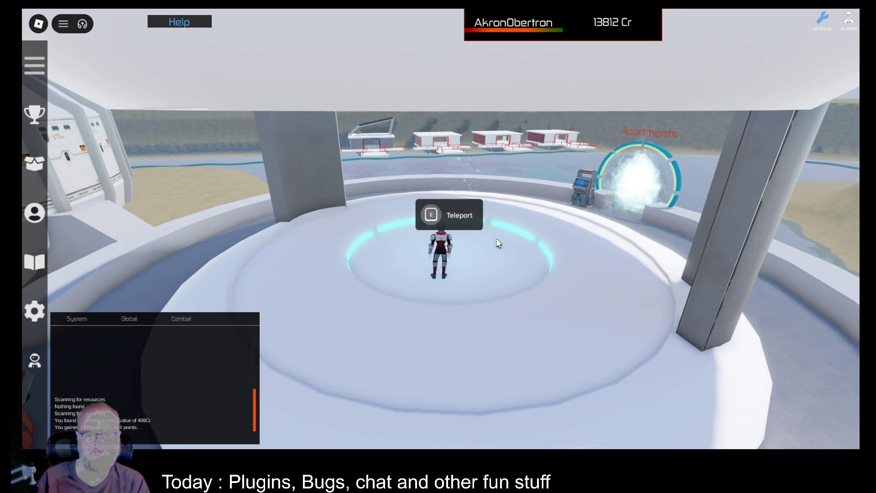
# Step: Run out across the sand toward the plateau and select OME001 in the tools inventory
pyautogui.press('w')
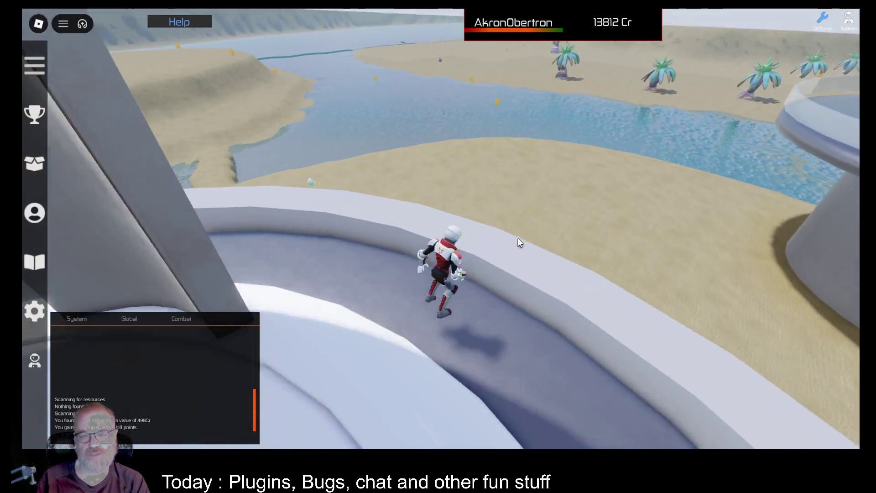
pyautogui.press('w')
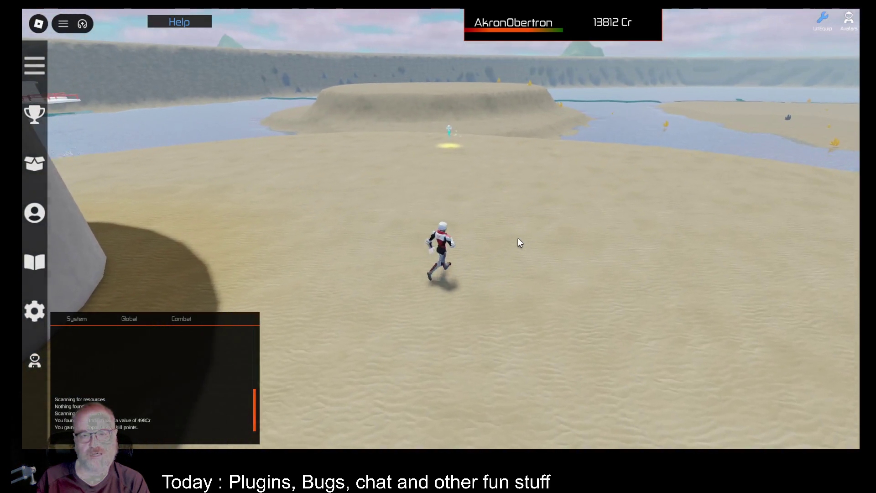
pyautogui.press('w')
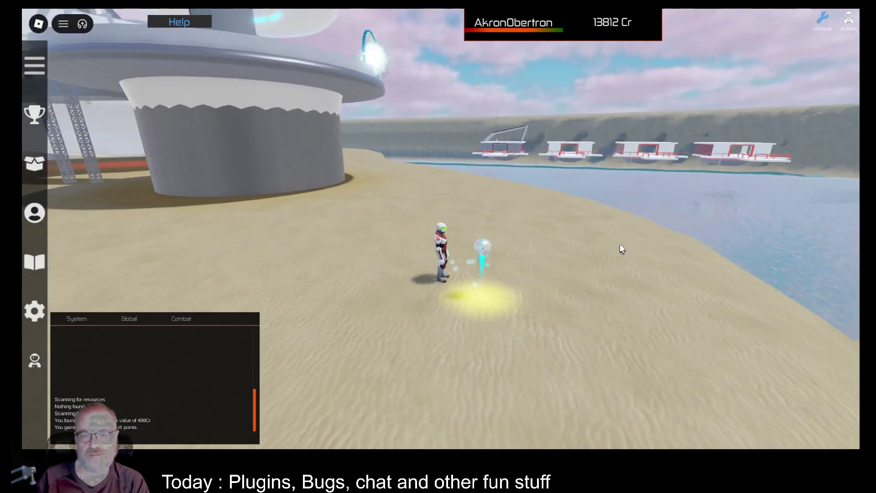
pyautogui.press('i')
pyautogui.click(343, 124)
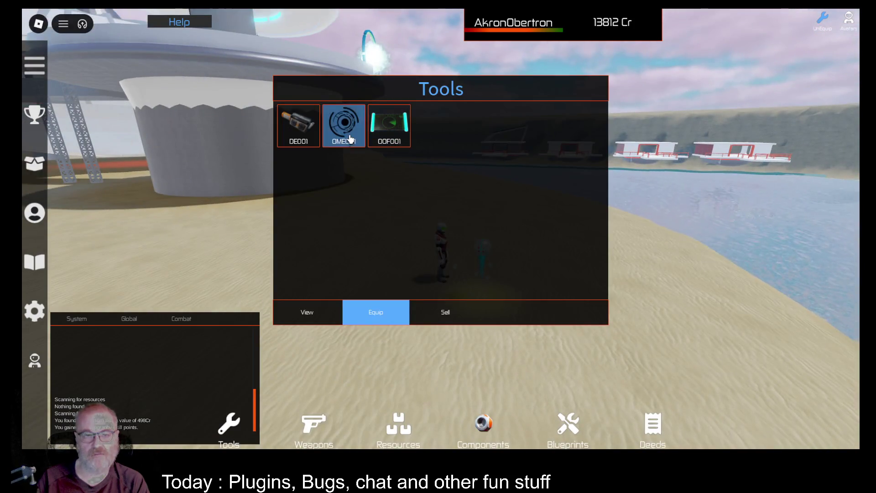
# Step: Equip the OME001 tool from the inventory
pyautogui.click(367, 315)
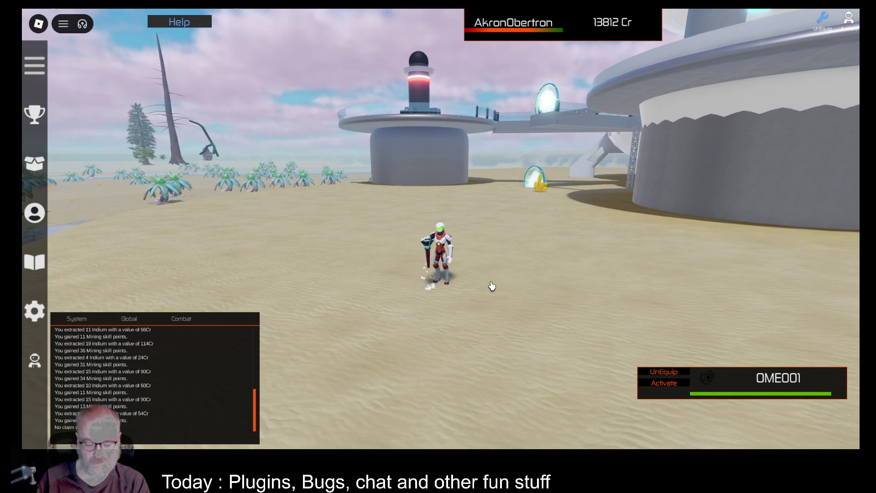
# Step: Put away the tool, run into the station hall and scroll the Mining Hall of Fame board
pyautogui.press('1')
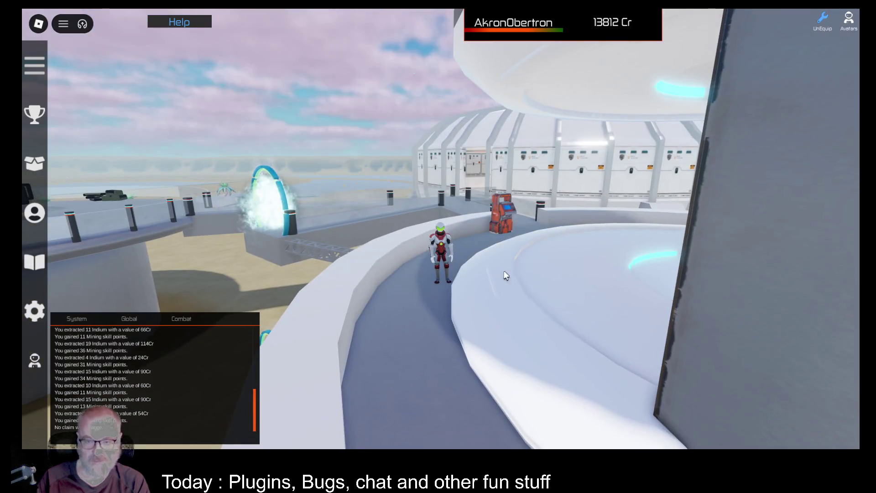
pyautogui.press('w')
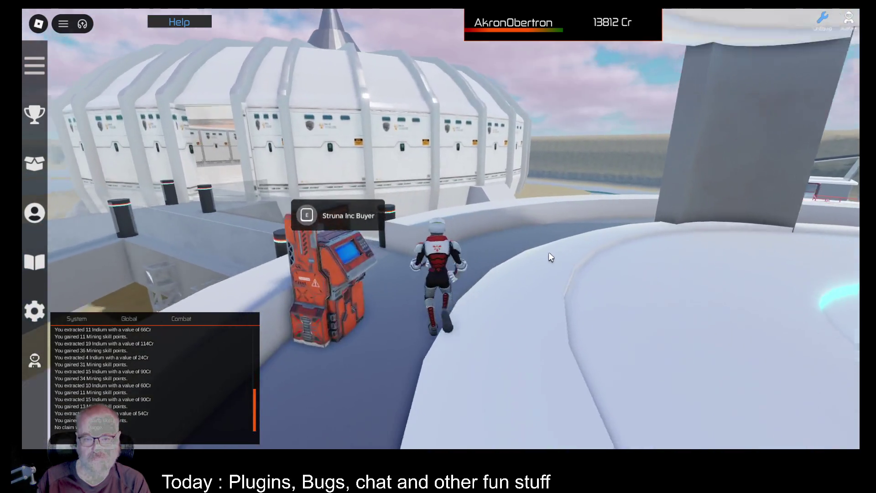
pyautogui.press('a')
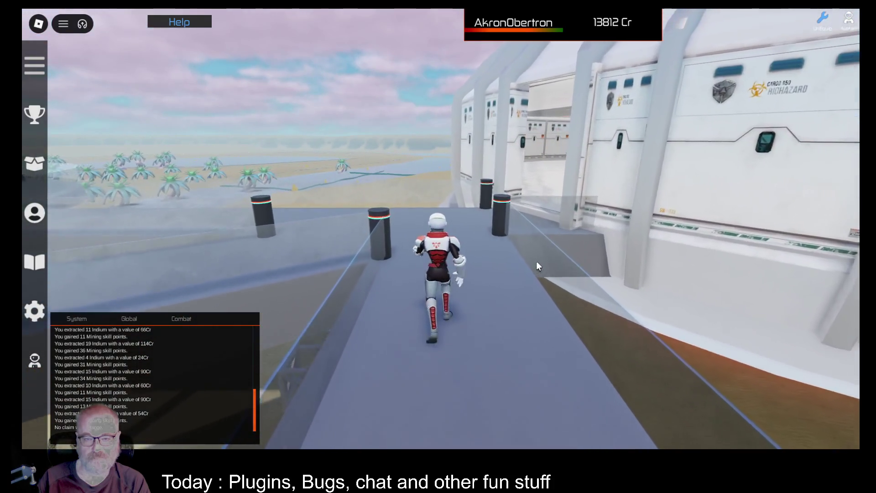
pyautogui.press('w')
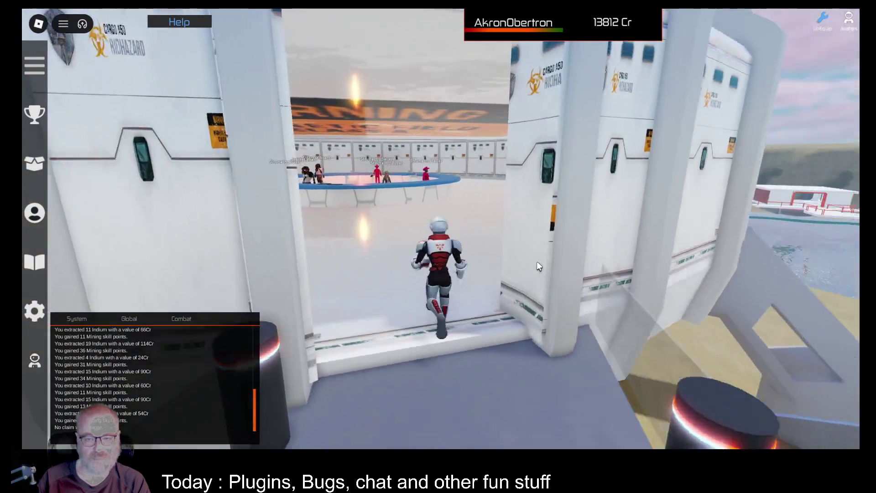
pyautogui.press('w')
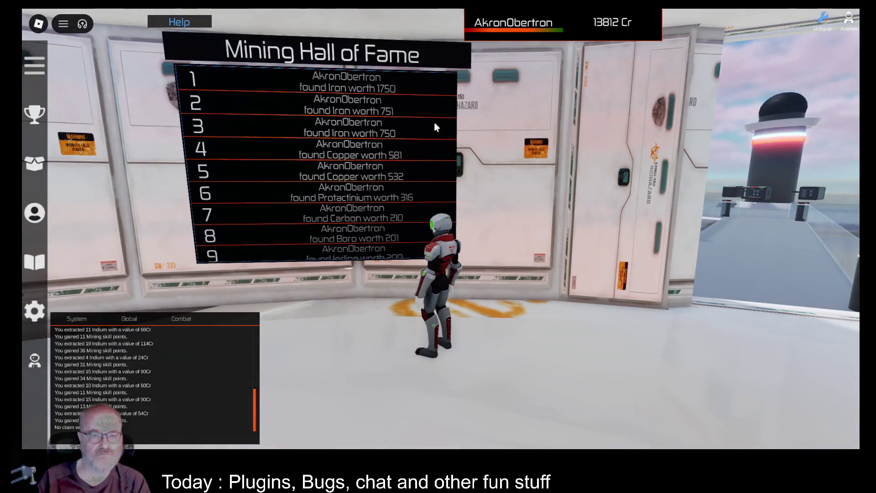
pyautogui.scroll(-4, 360, 137)
pyautogui.scroll(1, 365, 169)
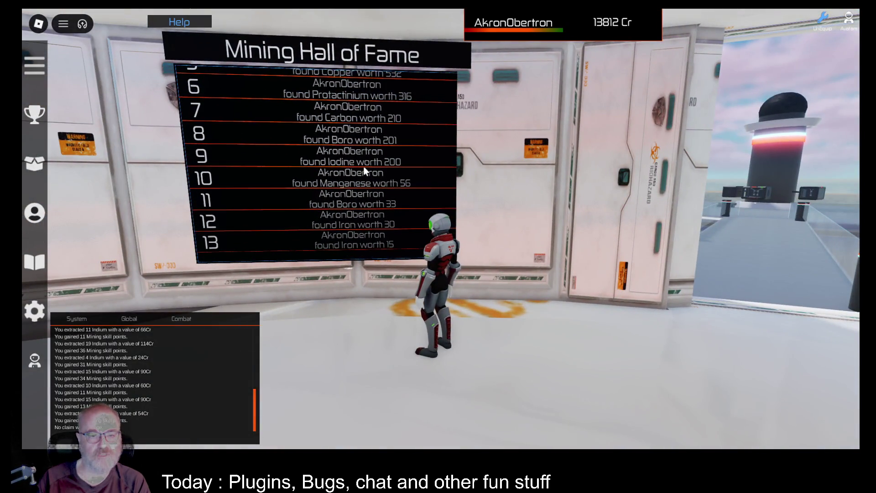
pyautogui.scroll(4, 365, 171)
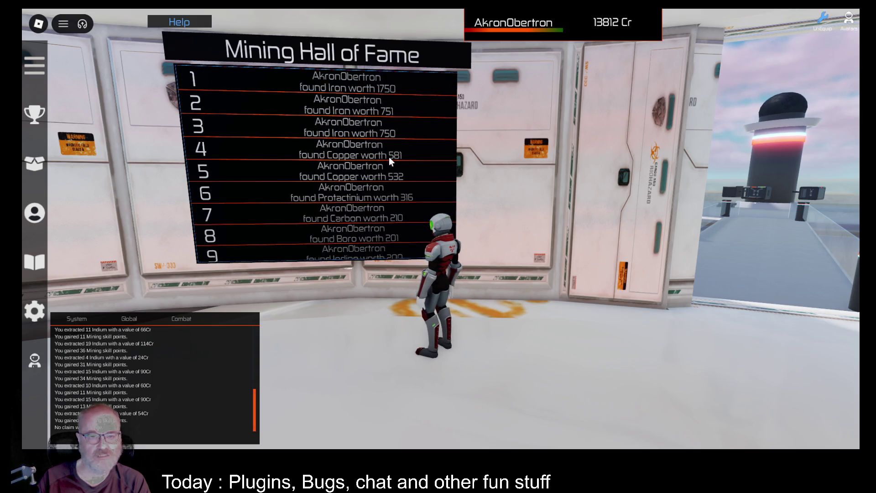
# Step: Run out of the hall onto the sand and around to the green jeep
pyautogui.press('w')
pyautogui.press('w')
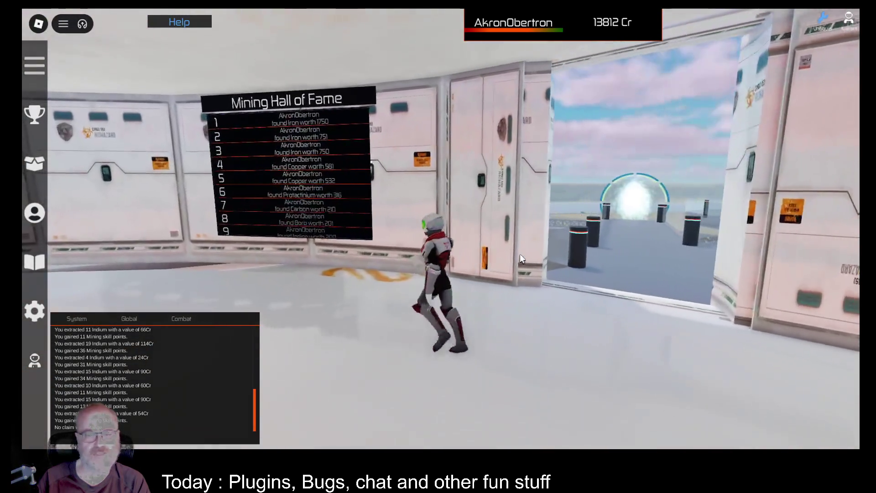
pyautogui.press('w')
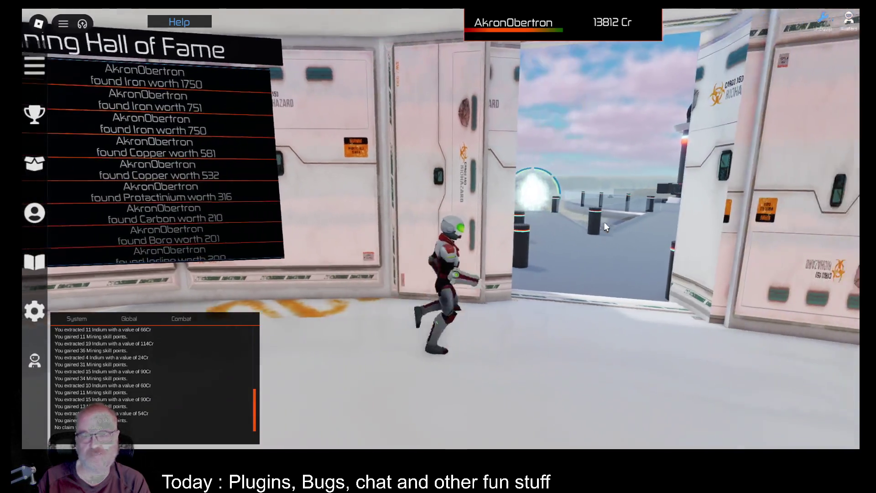
pyautogui.press('w')
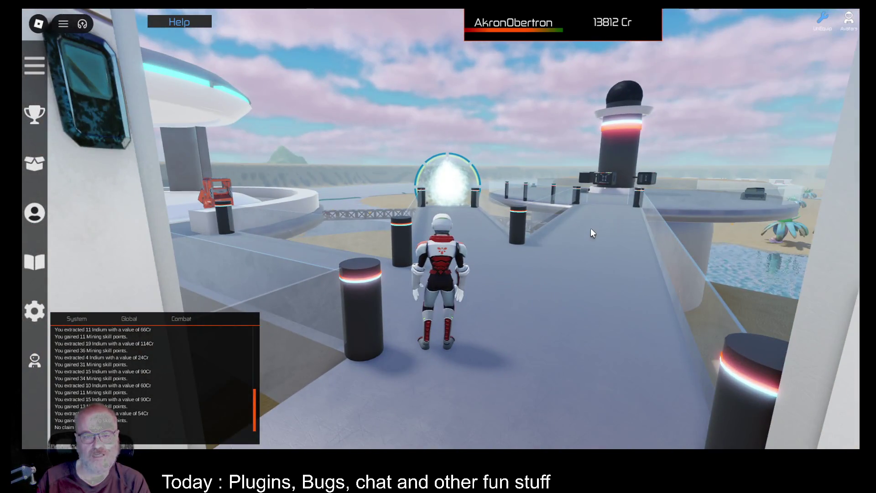
pyautogui.press('d')
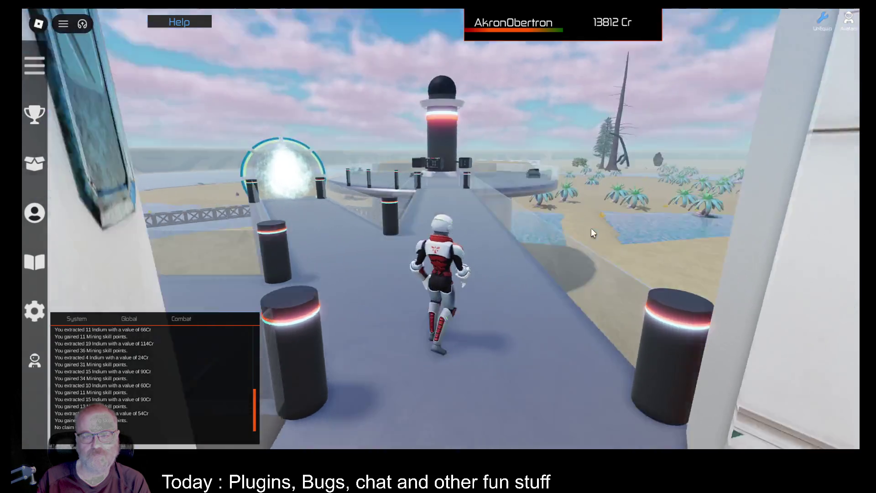
pyautogui.press('w')
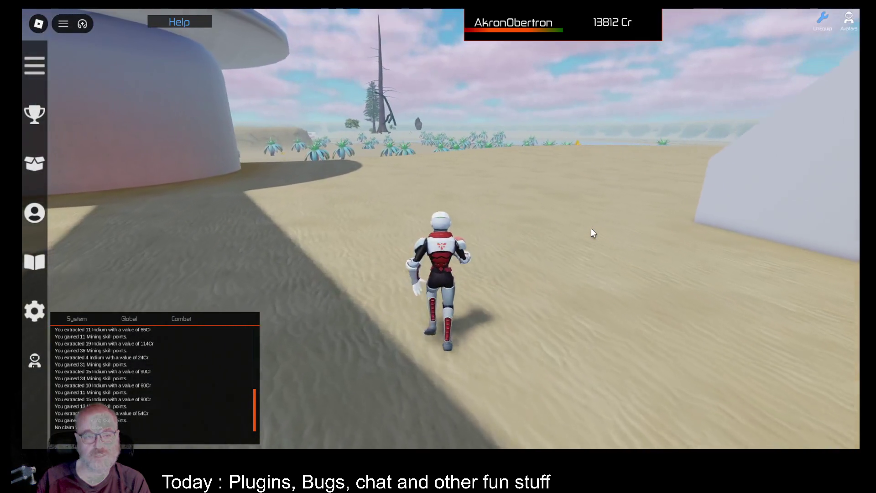
pyautogui.press('d')
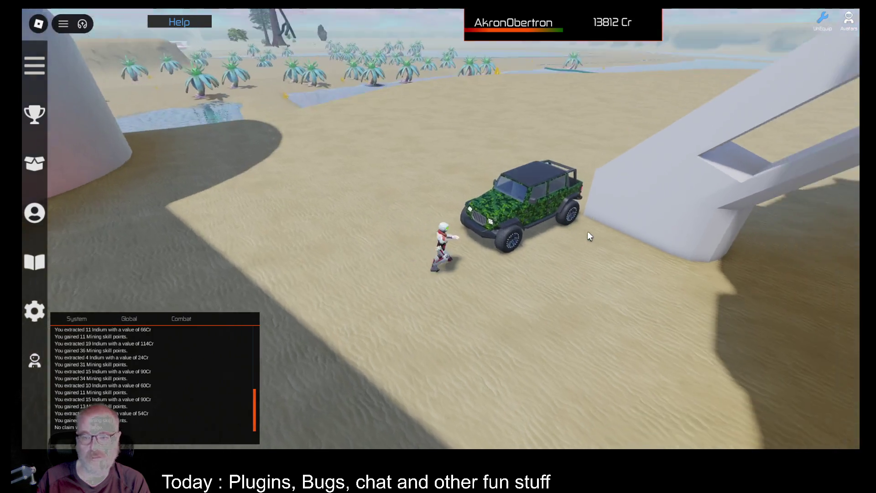
pyautogui.press('w')
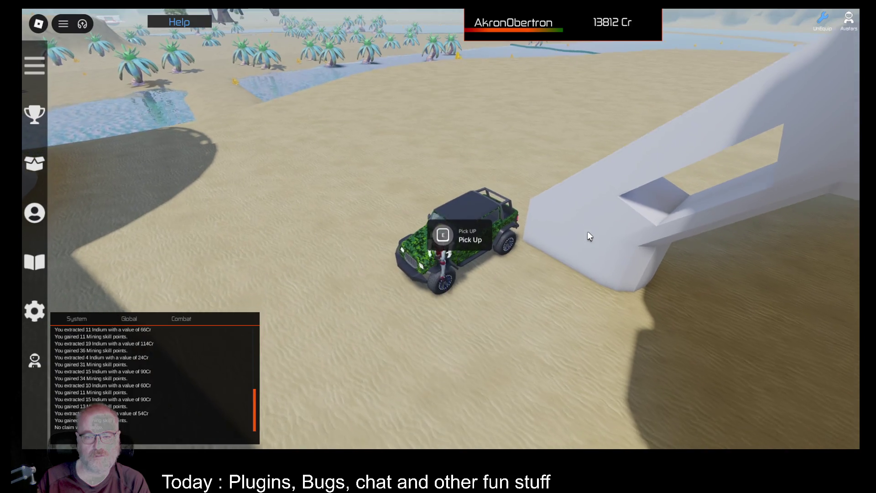
# Step: Drive the jeep to the yellow crystal by the water and get out
pyautogui.press('e')
pyautogui.press('w')
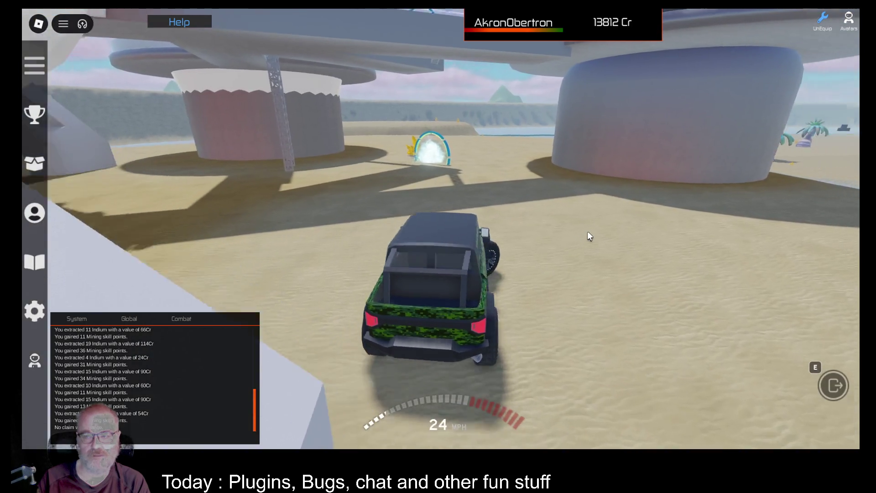
pyautogui.press('d')
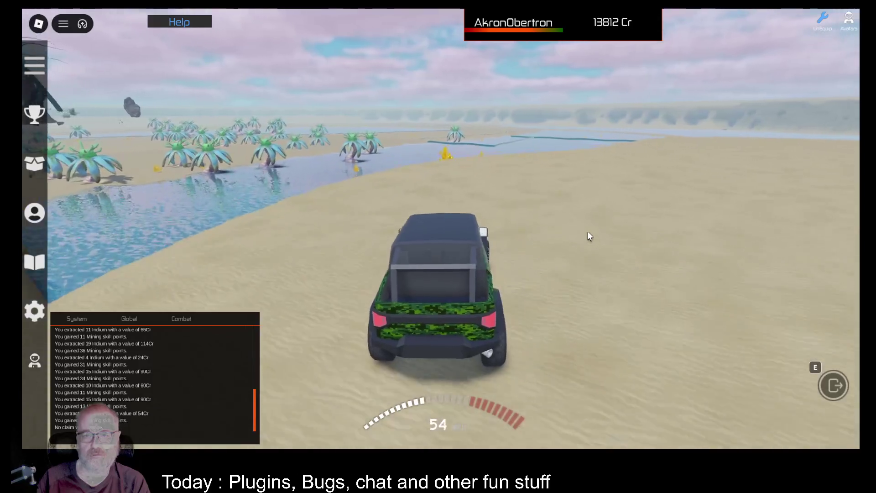
pyautogui.press('e')
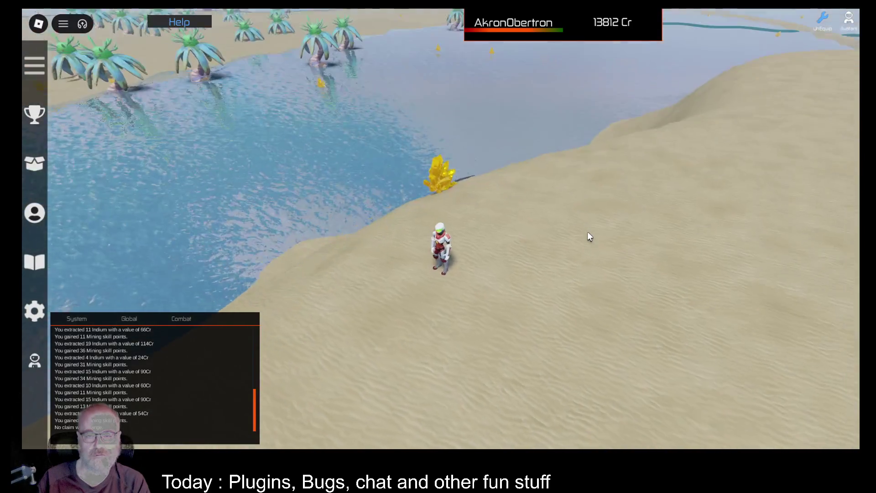
# Step: Equip the DE001 tool from the inventory
pyautogui.press('i')
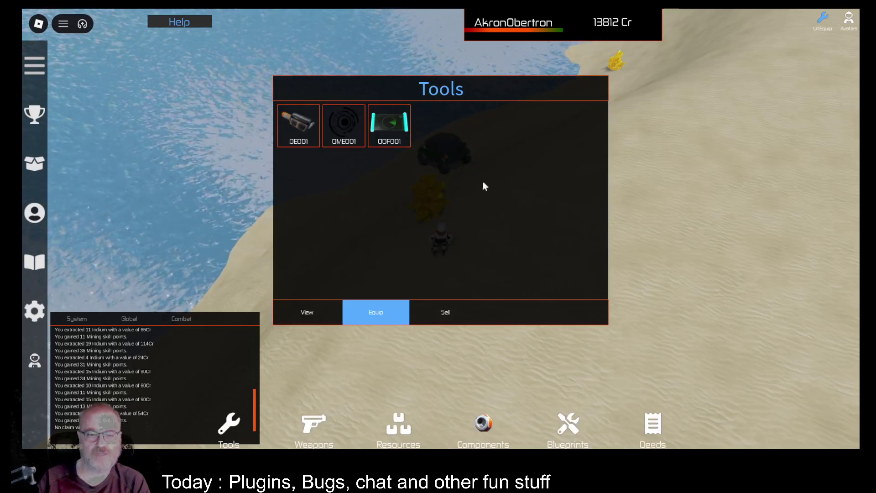
pyautogui.click(368, 312)
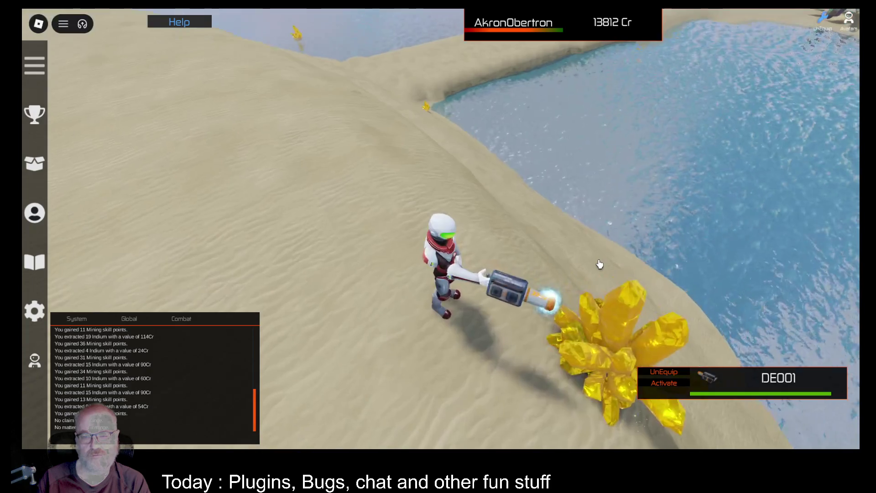
pyautogui.scroll(5, 600, 273)
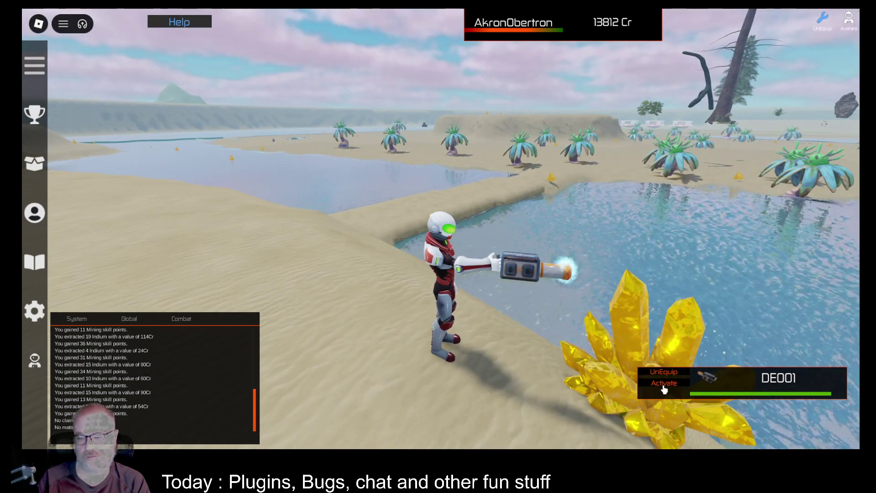
# Step: Face the yellow crystal and run matter extraction on it with DE001
pyautogui.click(665, 384)
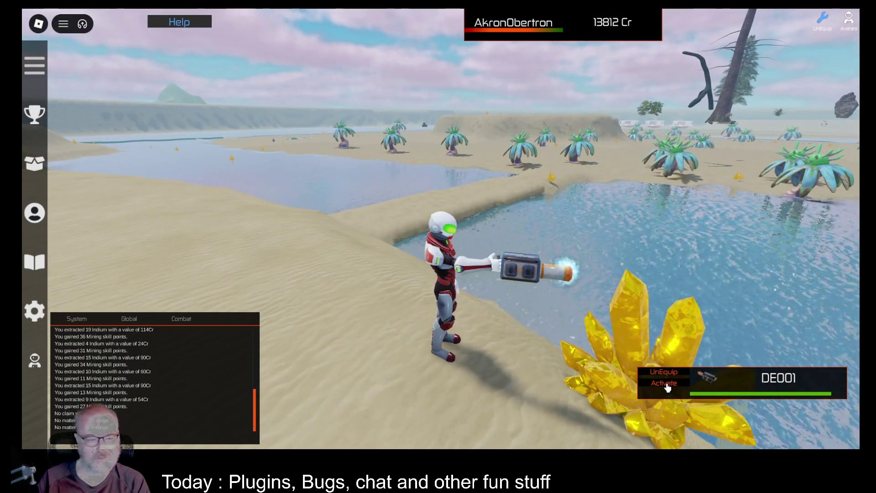
pyautogui.click(607, 302)
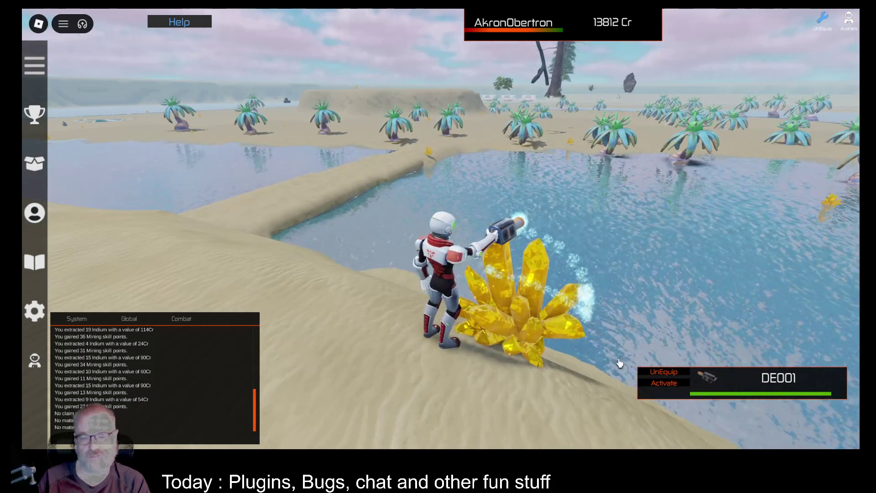
pyautogui.click(672, 385)
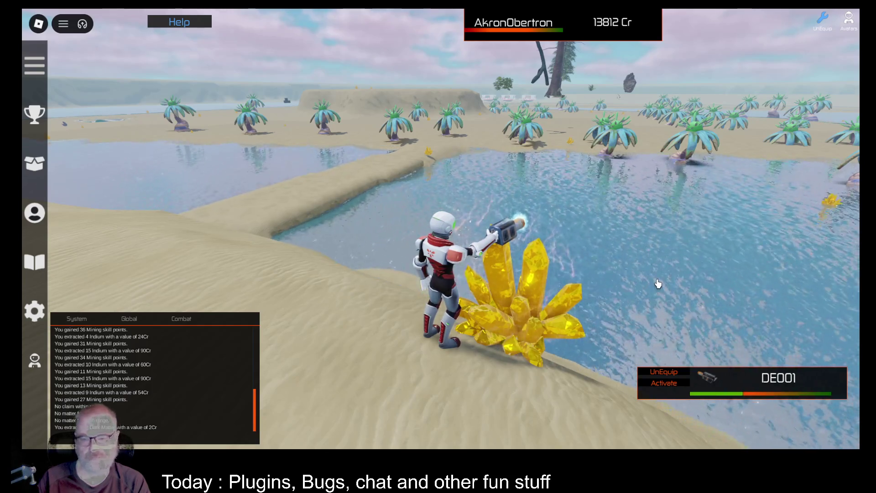
pyautogui.press('Left')
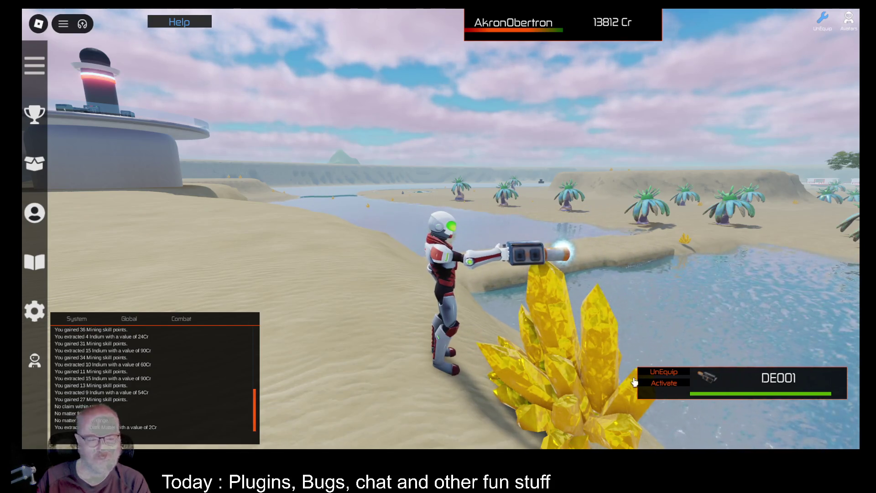
pyautogui.click(653, 386)
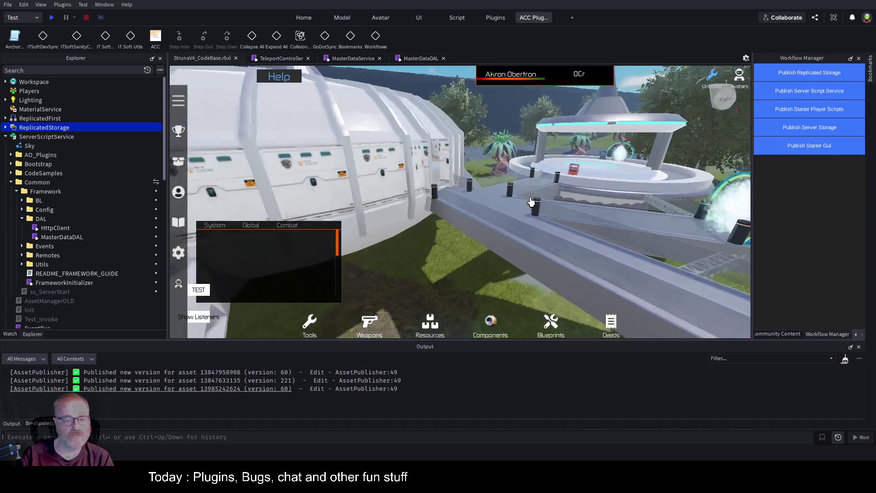
# Step: Close the TeleportController, MasterDataService and MasterDataDAL tabs and save StrunaV4_CodeBase.rbxl
pyautogui.press('Left')
pyautogui.click(285, 57)
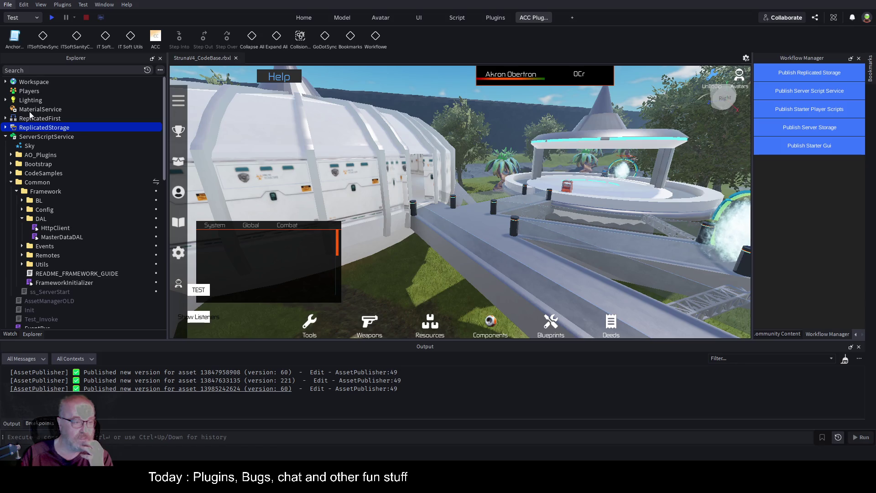
pyautogui.hotkey('ctrl', 's')
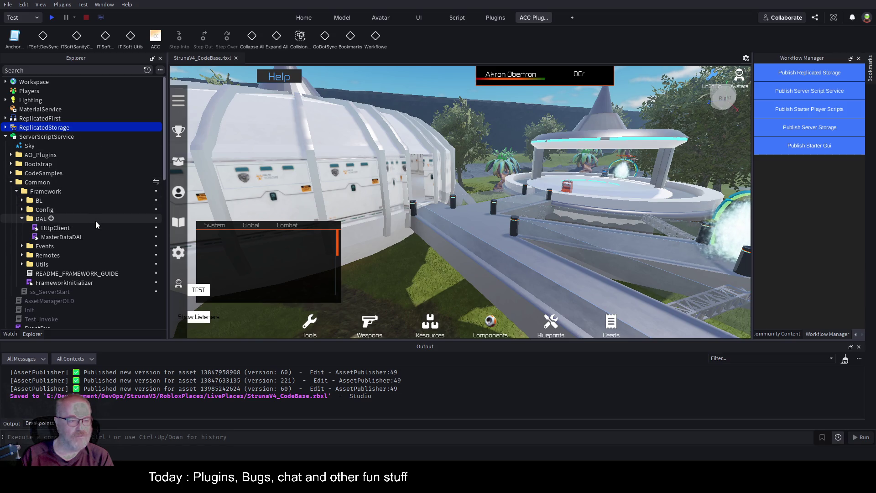
pyautogui.scroll(-3, 95, 221)
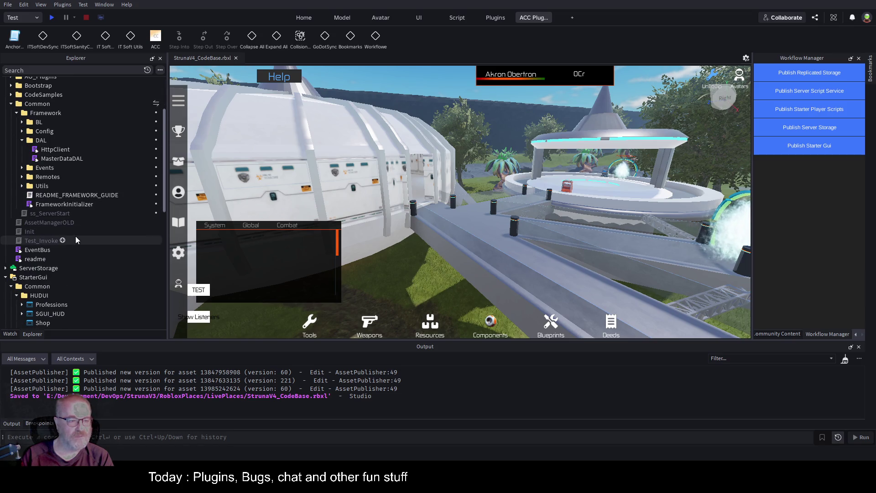
# Step: Browse the BL and DAL folders in the Explorer, collapsing them again
pyautogui.click(22, 141)
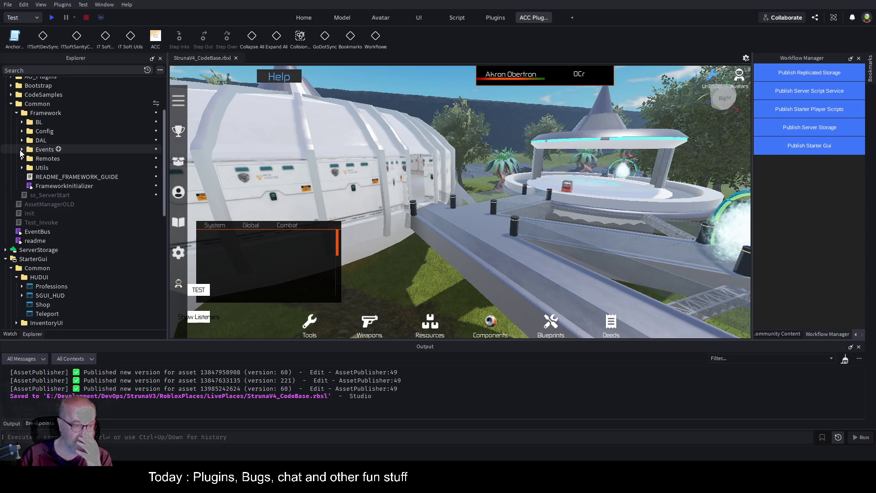
pyautogui.scroll(-3, 75, 196)
pyautogui.scroll(4, 83, 205)
pyautogui.scroll(2, 80, 214)
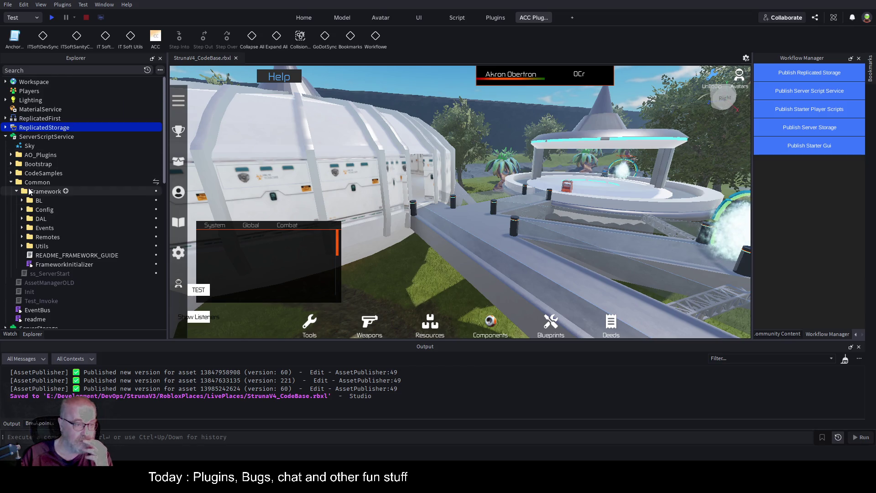
pyautogui.scroll(-2, 29, 209)
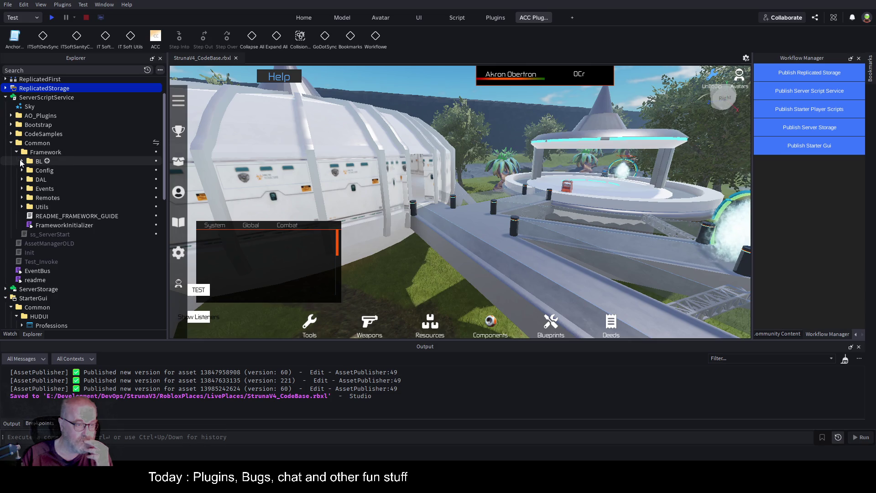
pyautogui.click(22, 161)
pyautogui.click(21, 161)
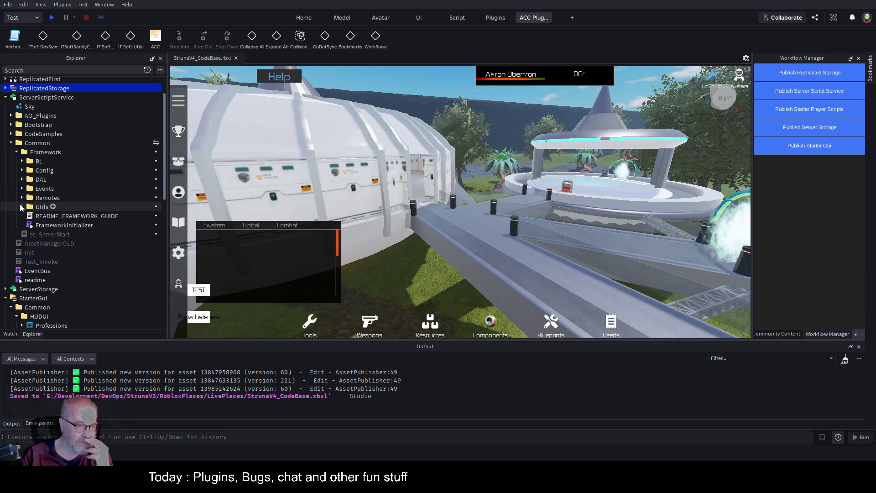
pyautogui.click(22, 188)
pyautogui.click(22, 188)
pyautogui.click(22, 179)
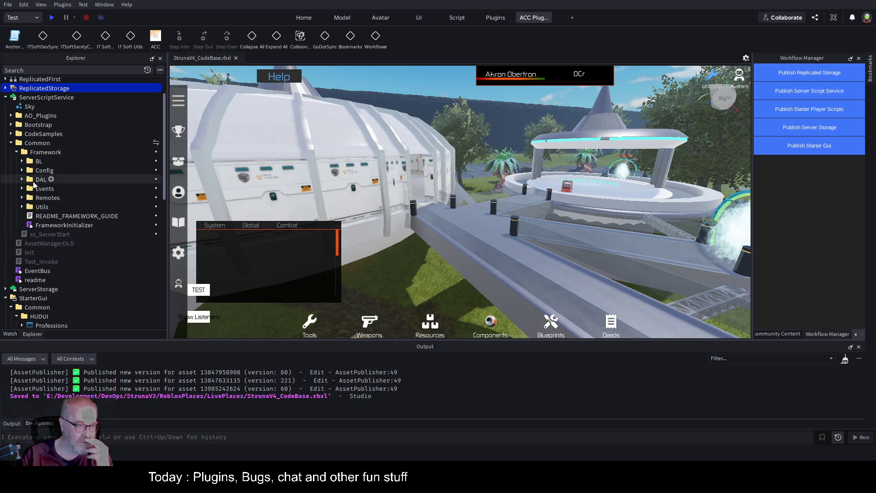
pyautogui.scroll(-10, 68, 228)
pyautogui.scroll(10, 75, 228)
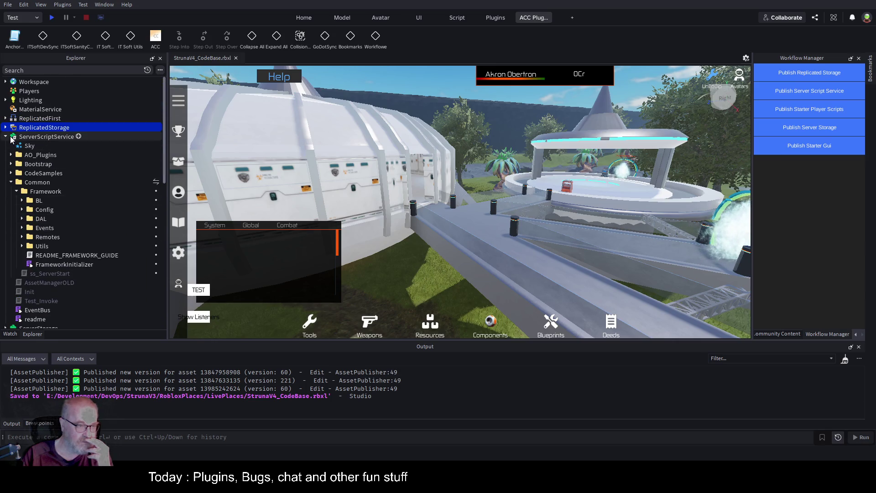
# Step: Add a new Script to ReplicatedStorage's ClientFramework Utils folder
pyautogui.click(6, 127)
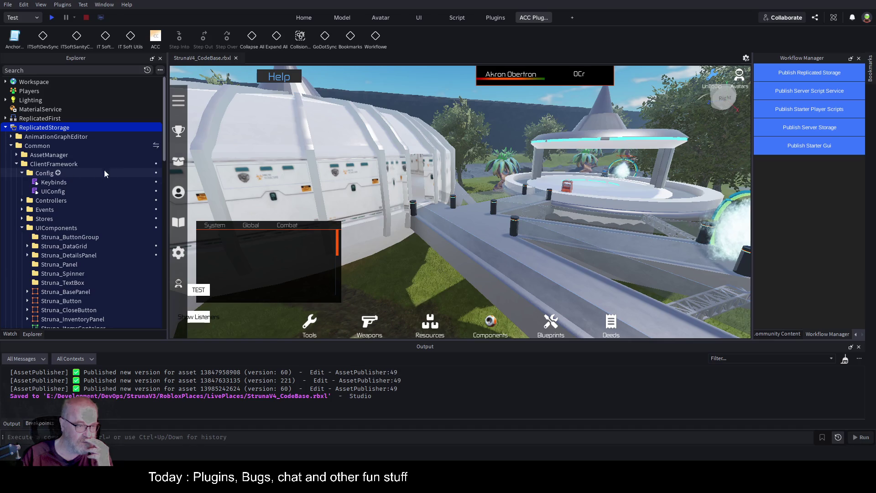
pyautogui.click(52, 190)
pyautogui.scroll(-6, 87, 194)
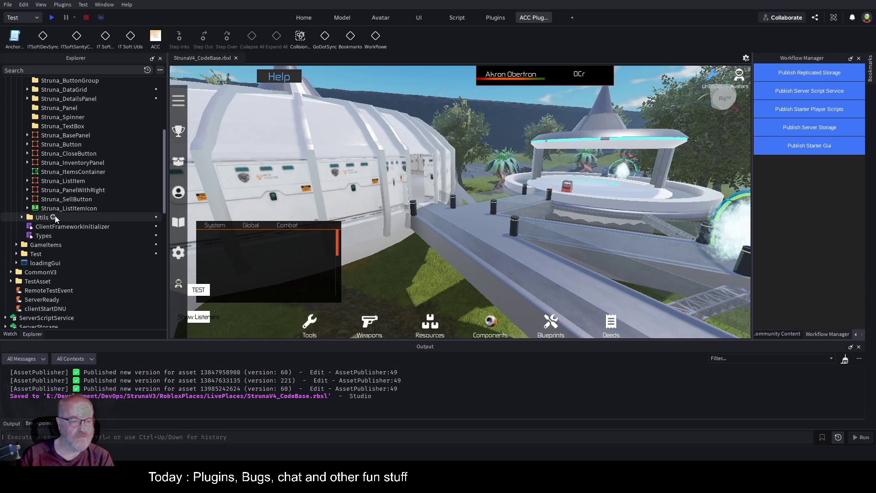
pyautogui.click(21, 217)
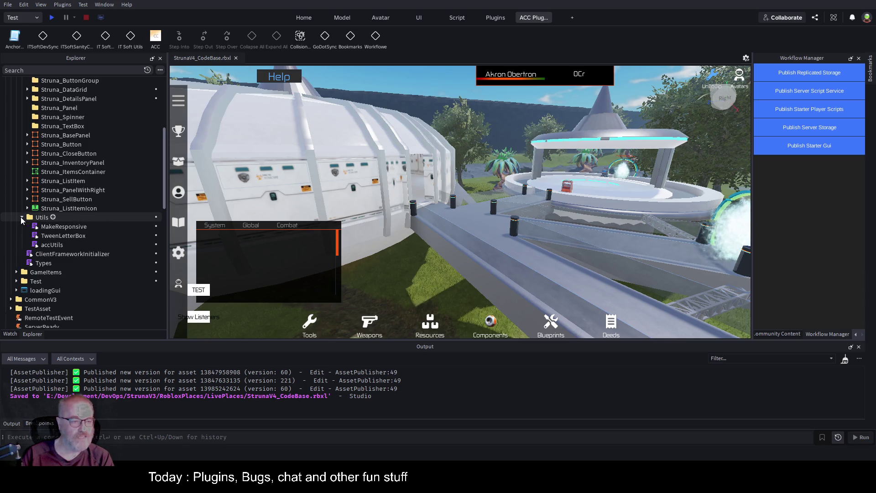
pyautogui.click(53, 217)
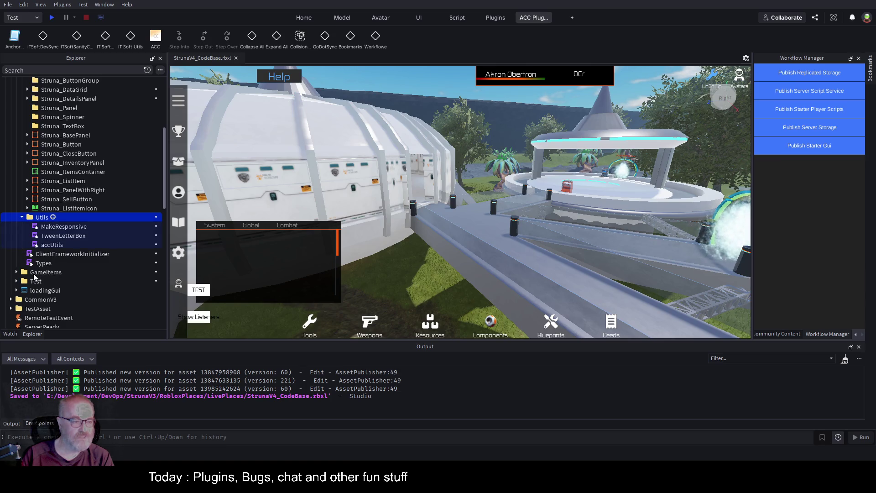
# Step: Replace the default hello-world line and begin typing local PlayerName = "bob"
pyautogui.hotkey('ctrl', 'a')
pyautogui.press('Return')
pyautogui.press('Return')
pyautogui.write('local')
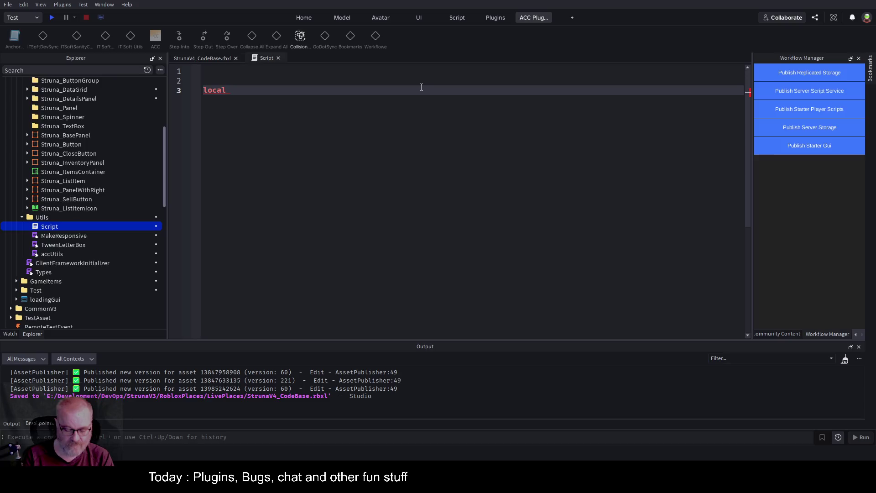
pyautogui.write(' PlayerName = ')
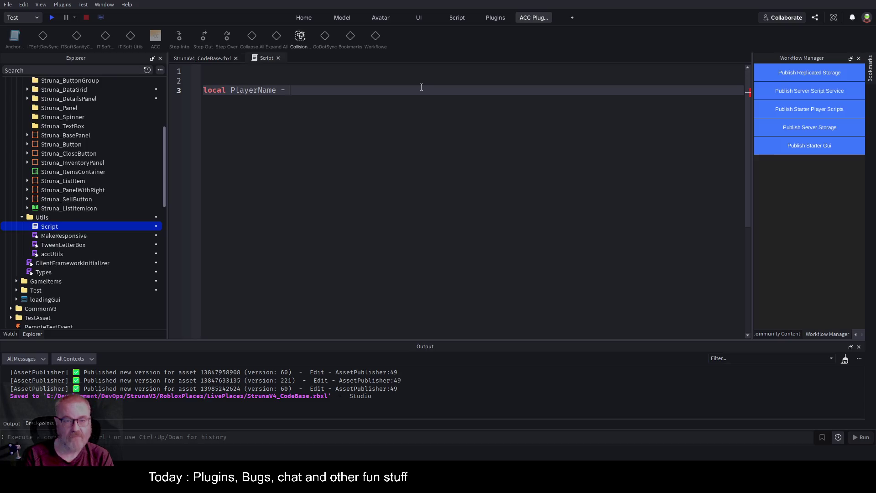
pyautogui.write('"bob#')
# Step: Fix the PlayerName declaration to read "bob" and add blank lines beneath it
pyautogui.press('Return')
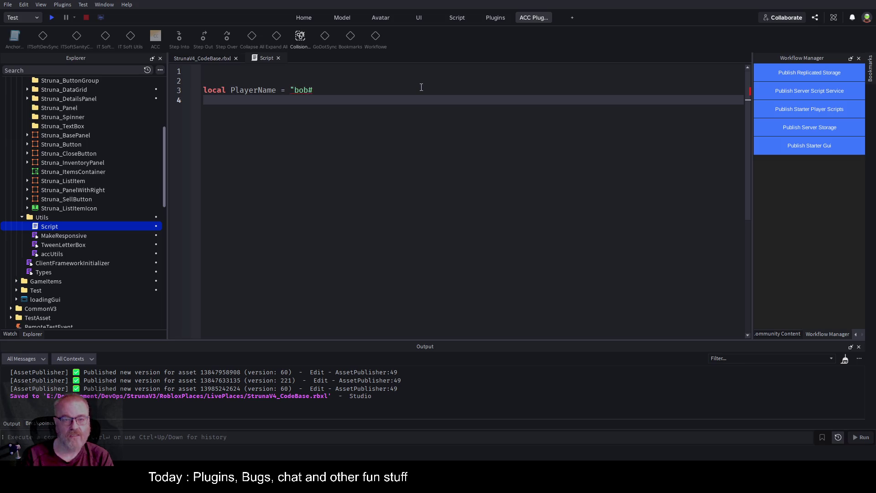
pyautogui.click(422, 87)
pyautogui.press('BackSpace')
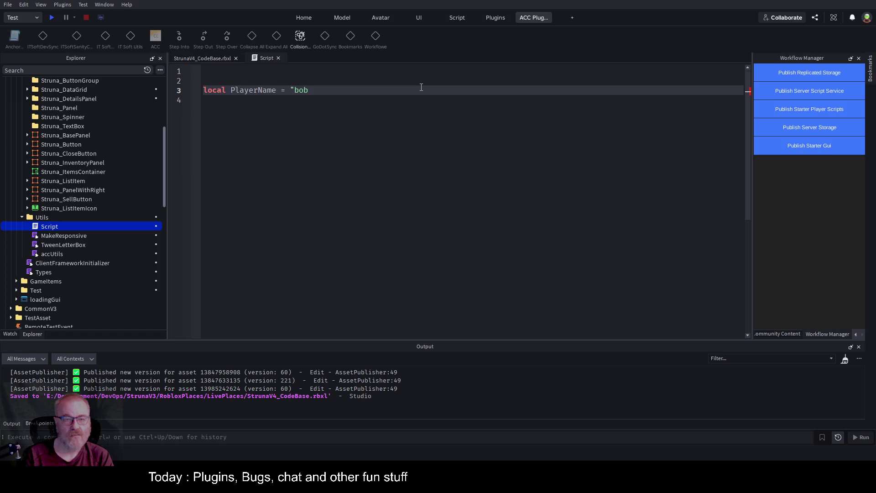
pyautogui.write('"')
pyautogui.press('Return')
pyautogui.press('Return')
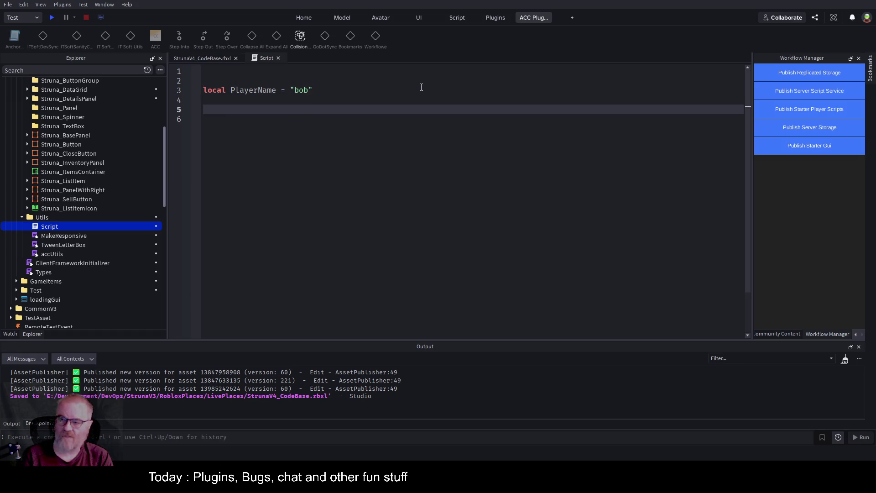
pyautogui.press('Up')
pyautogui.press('Up')
pyautogui.hotkey('ctrl', 'Right')
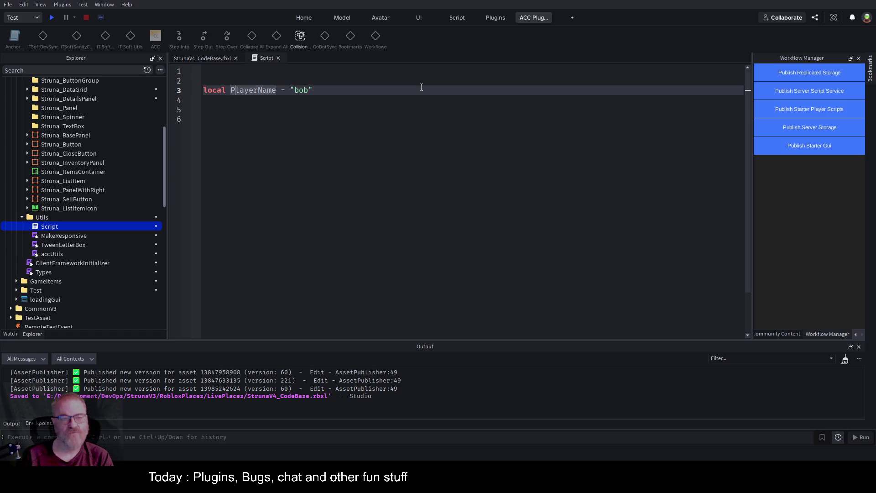
pyautogui.hotkey('shift', 'Right')
pyautogui.hotkey('shift', 'Right')
pyautogui.hotkey('shift', 'Right')
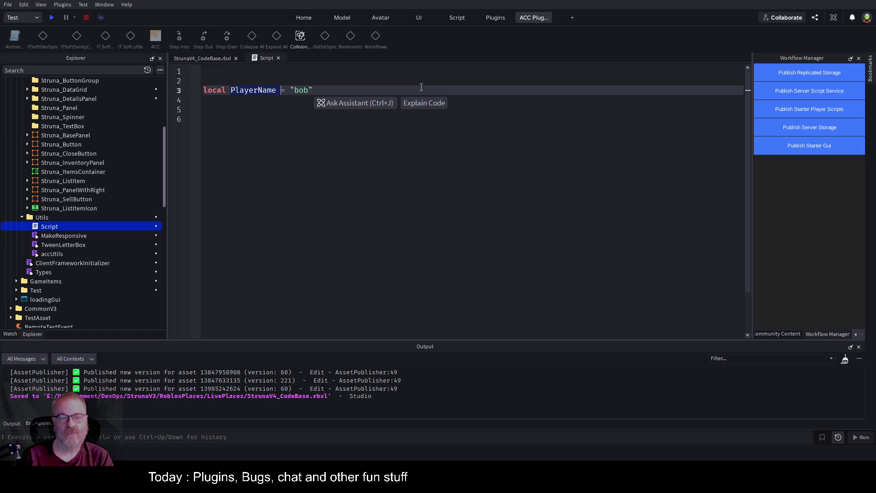
pyautogui.hotkey('shift', 'Right')
pyautogui.press('Right')
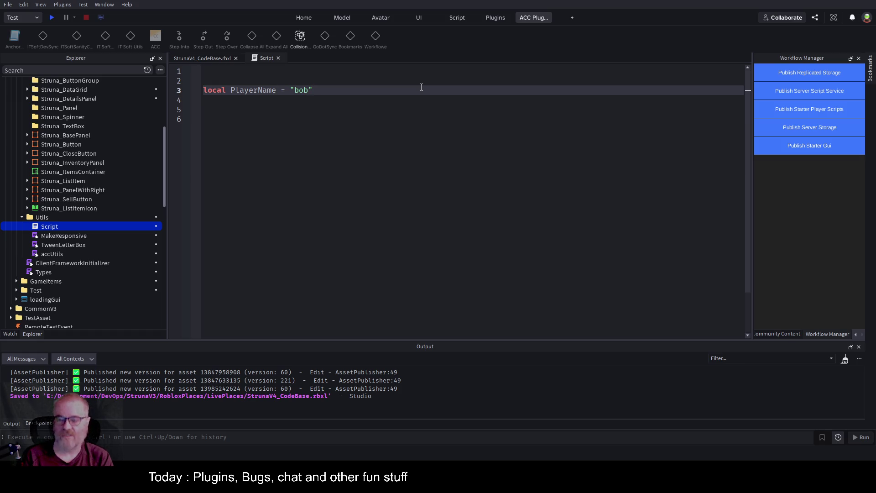
pyautogui.press('Return')
pyautogui.press('Return')
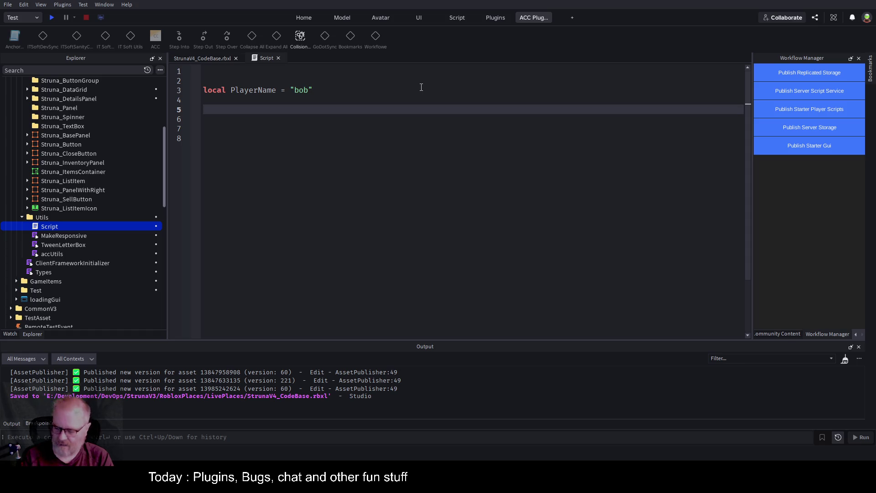
# Step: Add local playerName: string and the assignment playerName=1234 on separate lines
pyautogui.write('loc')
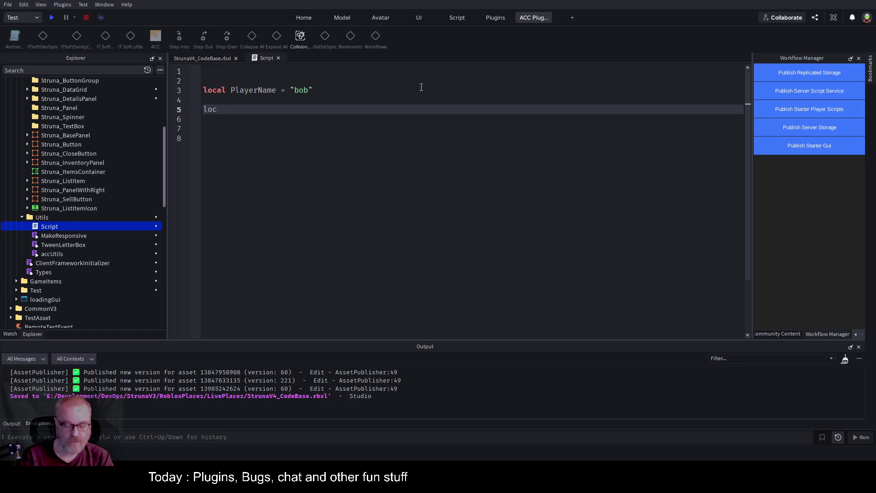
pyautogui.write('al playerName')
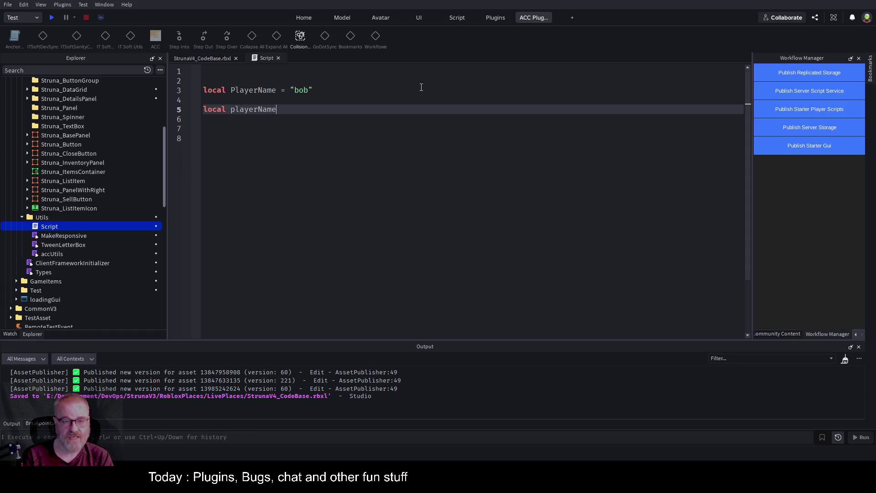
pyautogui.write(': string')
pyautogui.press('Return')
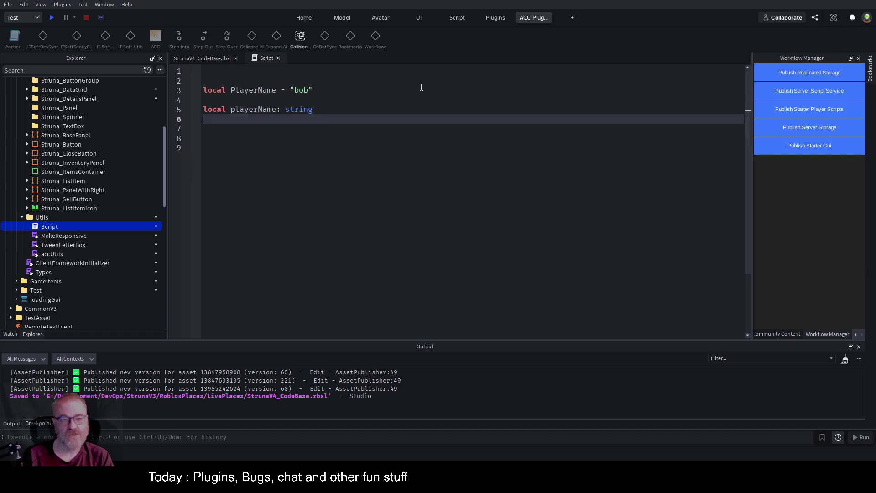
pyautogui.press('Return')
pyautogui.write('pla')
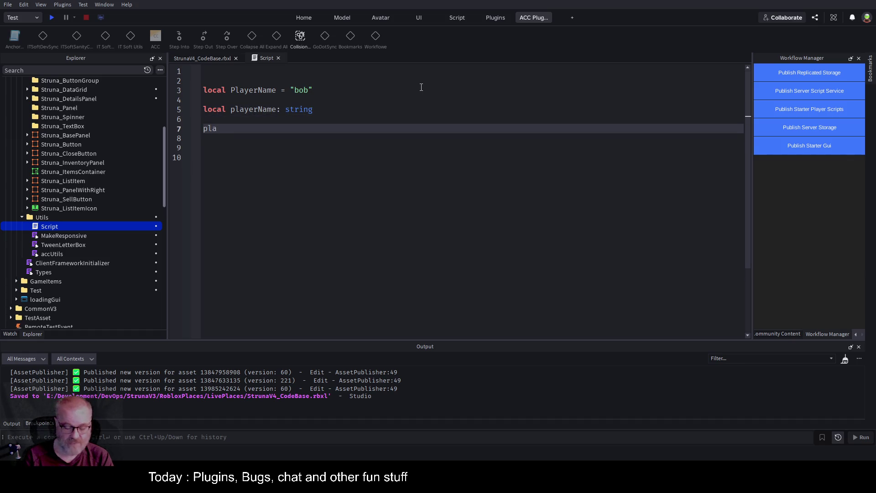
pyautogui.write('yerName=1234')
pyautogui.press('Return')
pyautogui.press('Return')
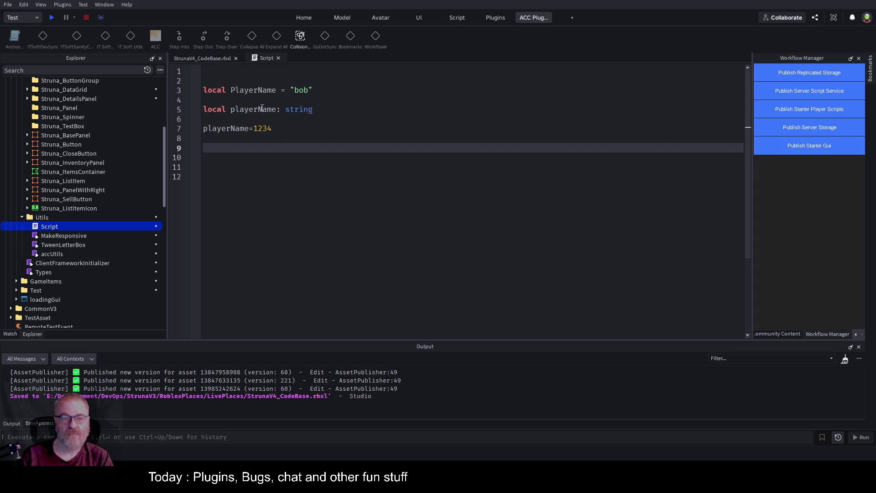
pyautogui.click(276, 110)
pyautogui.click(235, 73)
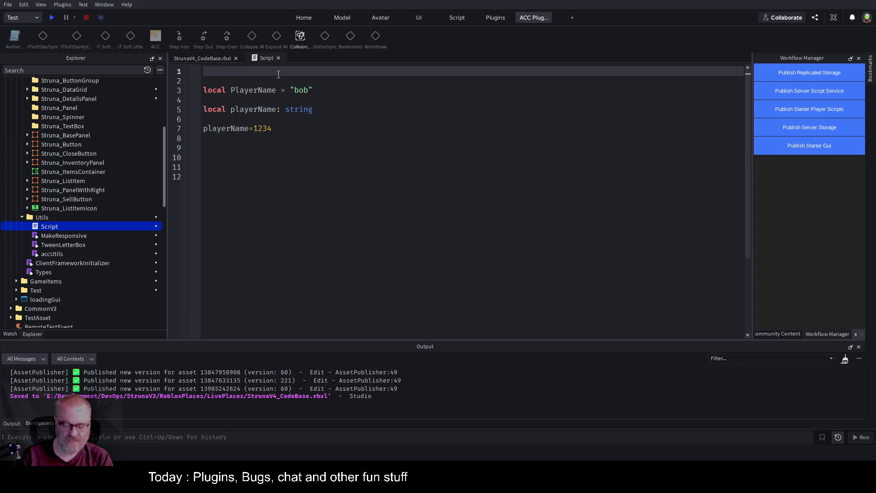
# Step: Add the --!strict directive on line 1 to enable strict type checking
pyautogui.write('!--str')
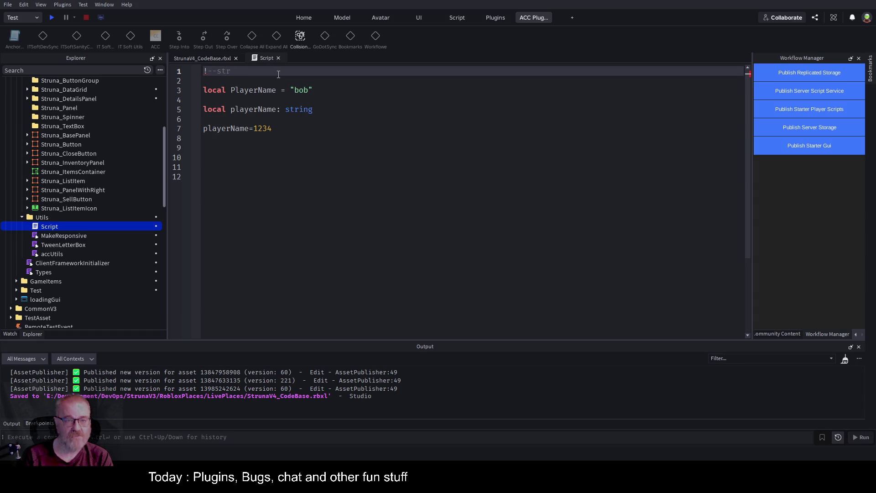
pyautogui.write('ict')
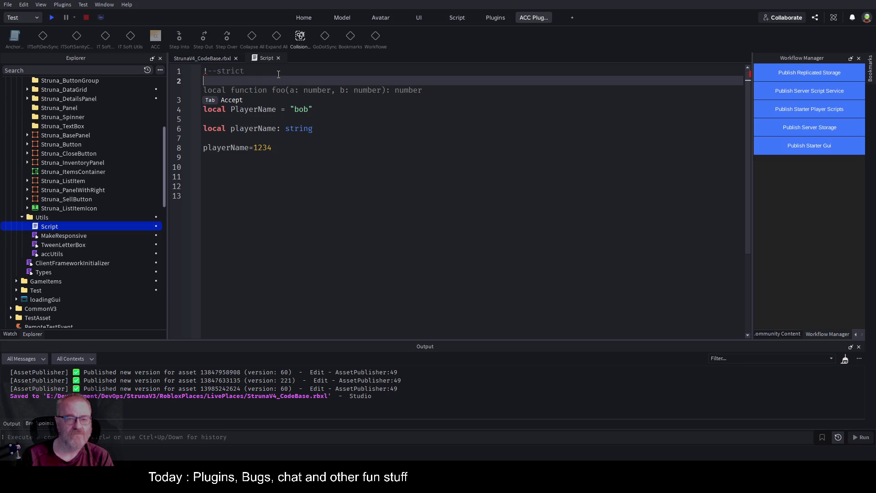
pyautogui.press('Up')
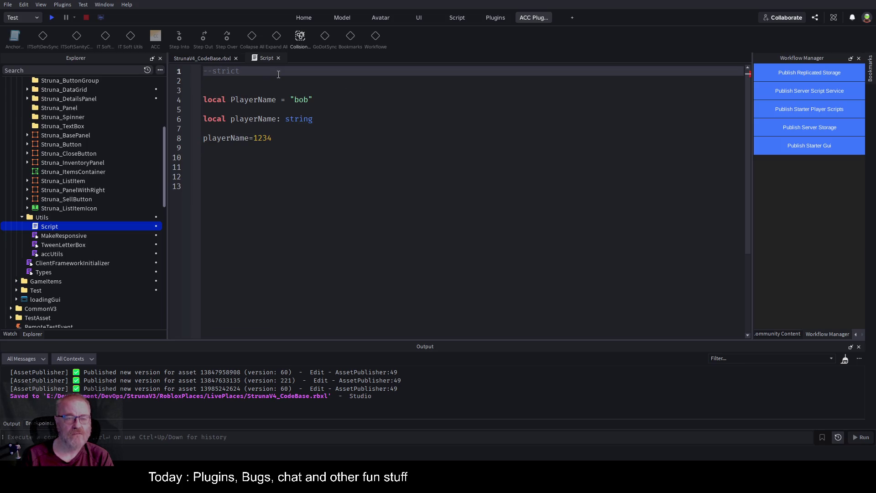
pyautogui.press('Down')
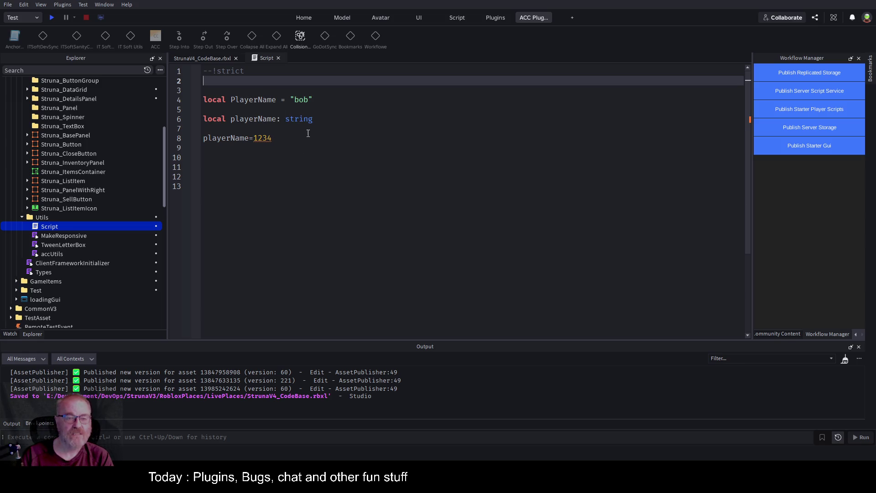
# Step: Begin a new local function declaration below the playerName = 1234 assignment
pyautogui.click(302, 131)
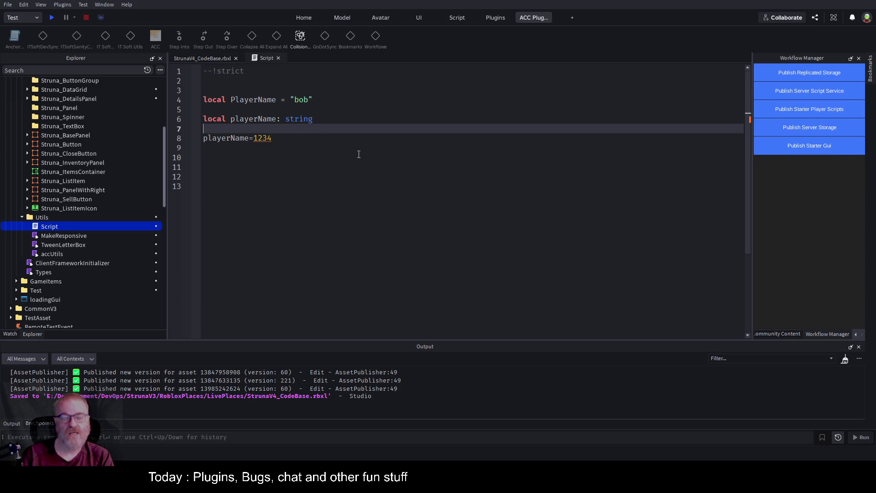
pyautogui.press('Down')
pyautogui.press('Down')
pyautogui.press('Return')
pyautogui.press('Return')
pyautogui.write('lolcal fun')
pyautogui.press('BackSpace')
pyautogui.press('BackSpace')
pyautogui.press('BackSpace')
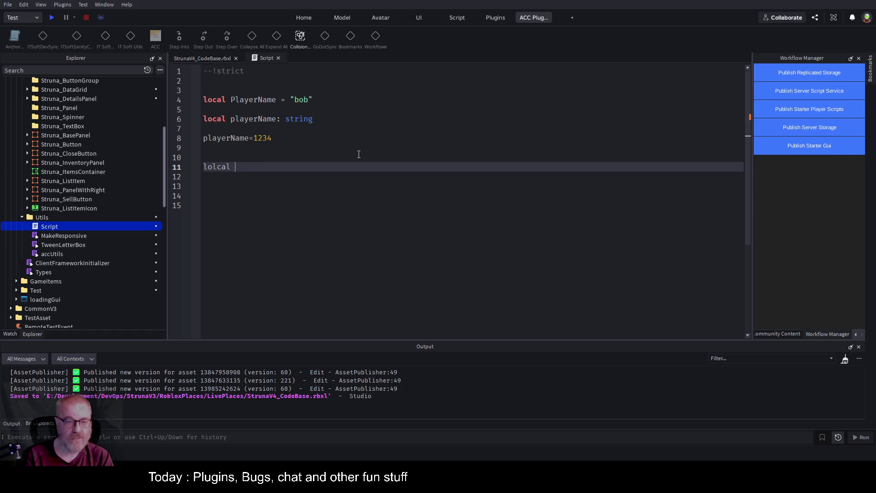
pyautogui.write('cal fun')
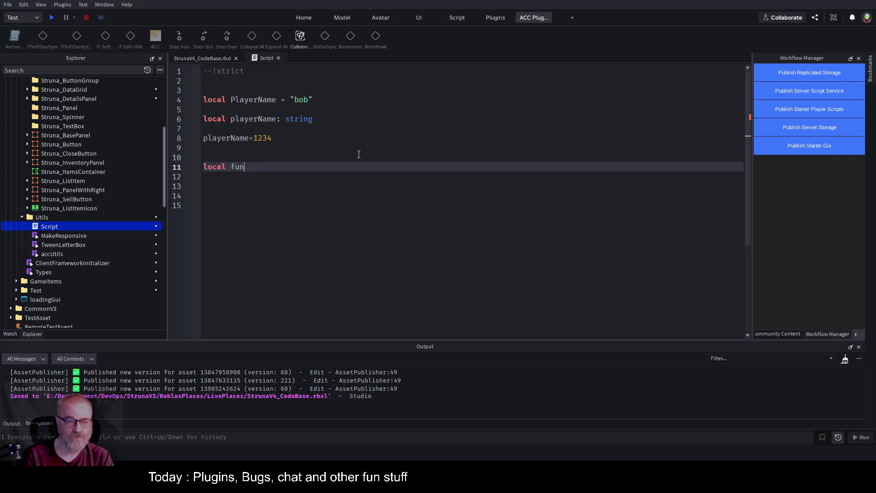
pyautogui.write('ction ddnumbe')
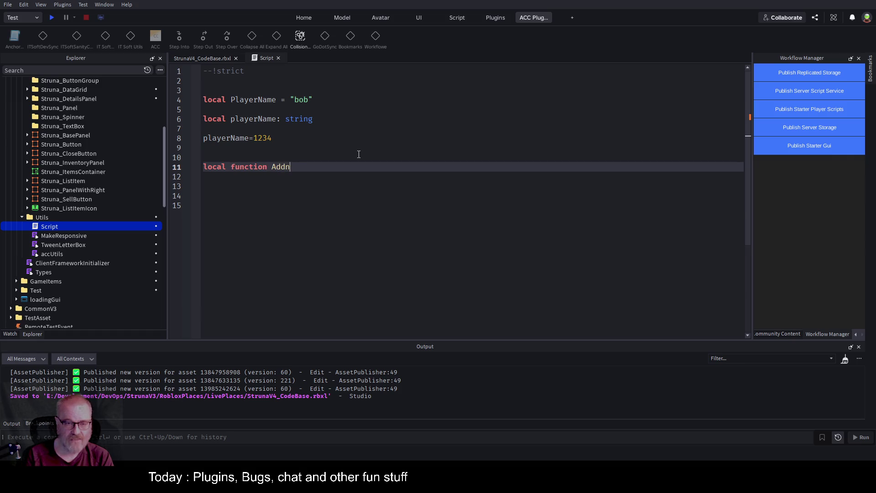
# Step: Complete the signature AddNumbers(n1:number, n2:number), fixing the wrong NumberSequence completion
pyautogui.press('BackSpace')
pyautogui.press('BackSpace')
pyautogui.press('BackSpace')
pyautogui.press('BackSpace')
pyautogui.press('BackSpace')
pyautogui.write('Numbers(')
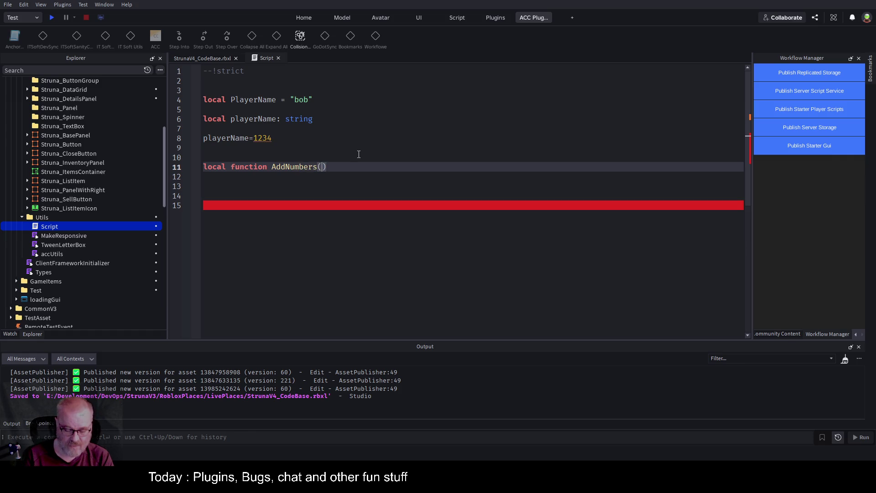
pyautogui.write('n1:number, n2:numer')
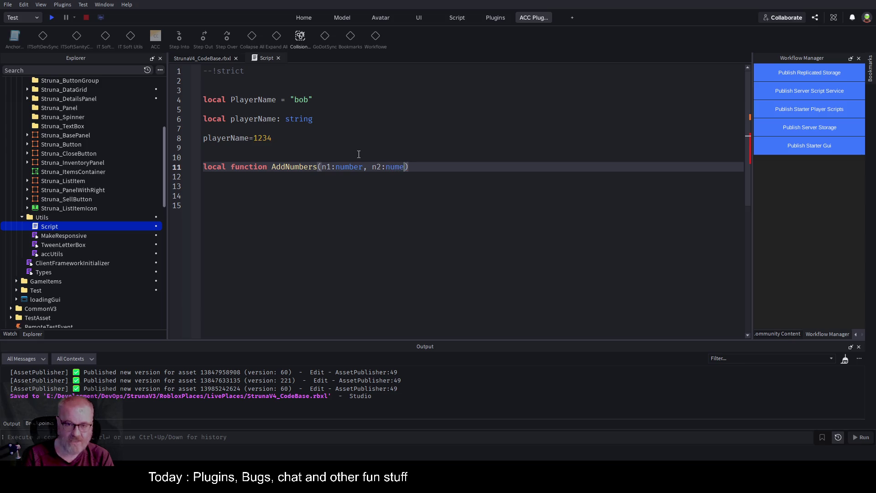
pyautogui.press('Left')
pyautogui.press('Left')
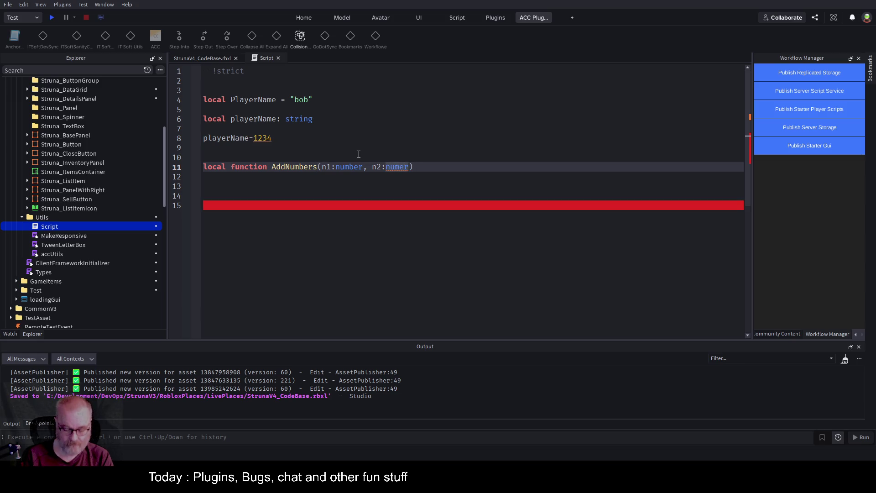
pyautogui.write('b')
pyautogui.press('Tab')
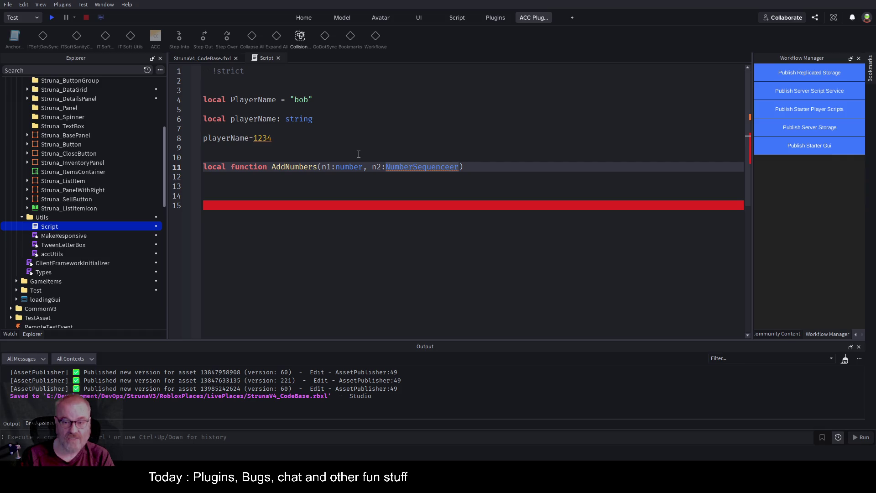
pyautogui.press('BackSpace')
pyautogui.press('BackSpace')
pyautogui.press('BackSpace')
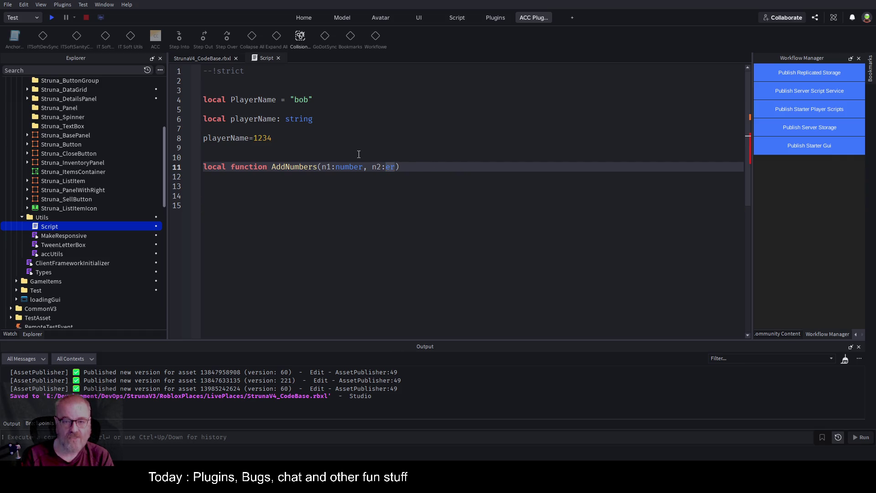
pyautogui.write('numv')
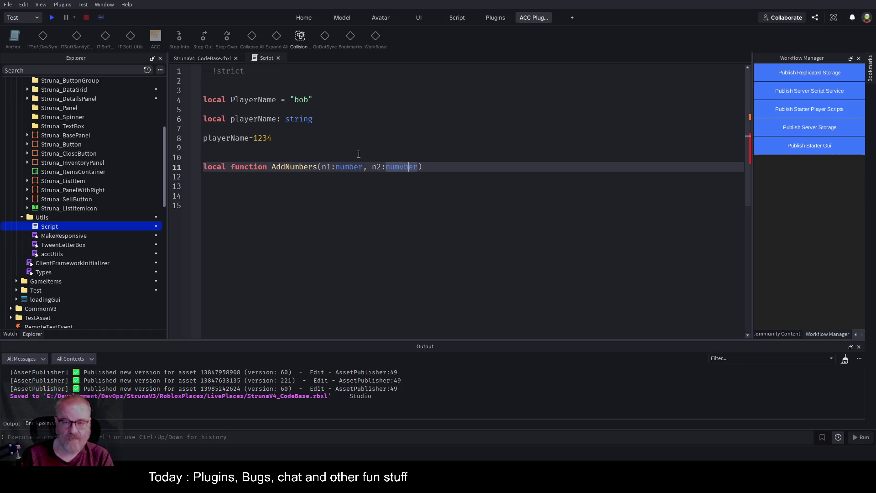
pyautogui.press('BackSpace')
pyautogui.write('b')
# Step: Give the function an empty body, dismissing the suggested return statement
pyautogui.press('End')
pyautogui.press('Return')
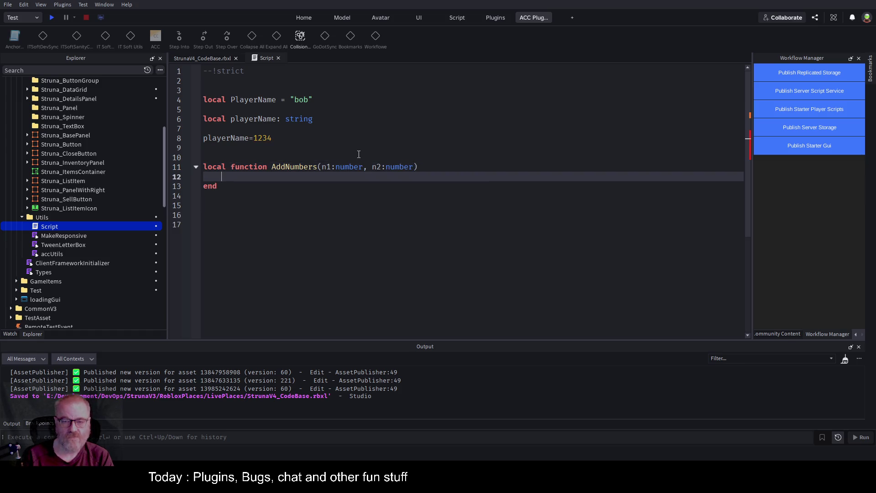
pyautogui.press('Escape')
pyautogui.click(314, 138)
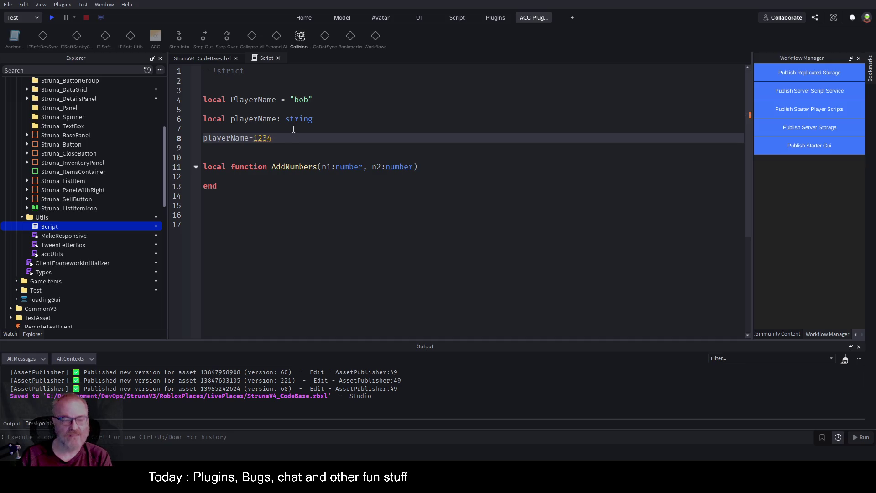
# Step: Review the Types module's exported InventoryItem and PlaceMasterItemInfo definitions, then return to Script
pyautogui.doubleClick(45, 272)
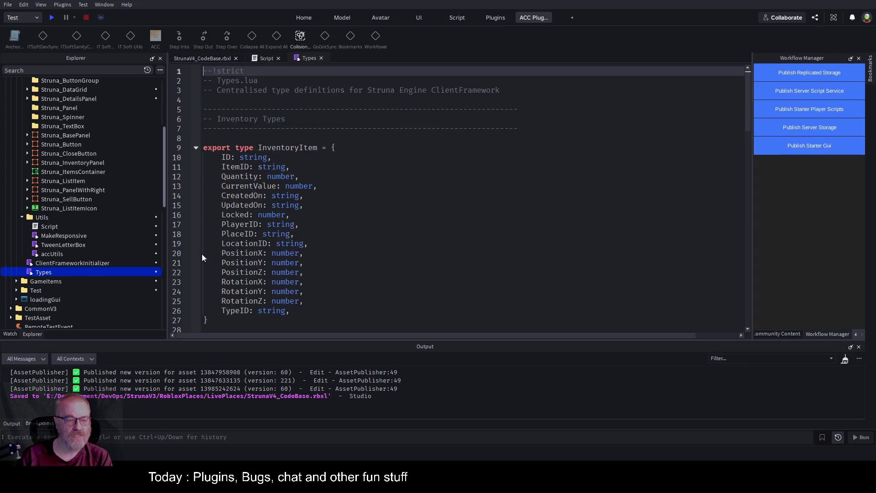
pyautogui.scroll(-2, 365, 181)
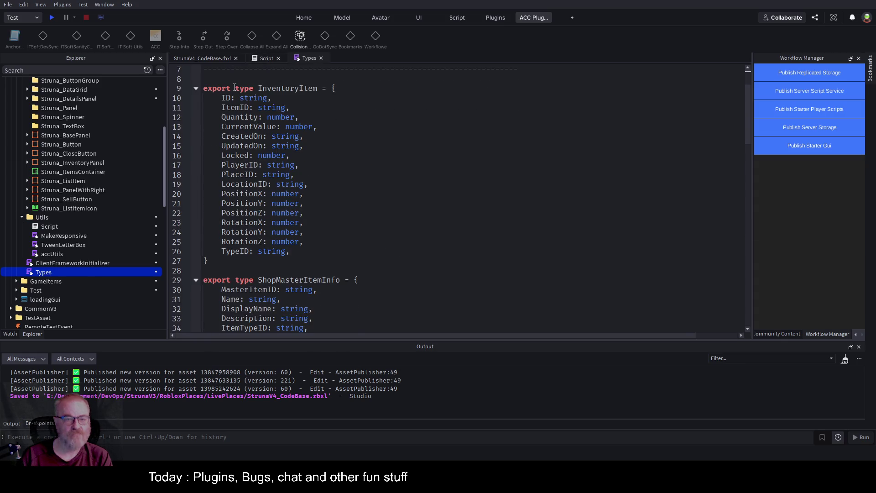
pyautogui.doubleClick(218, 88)
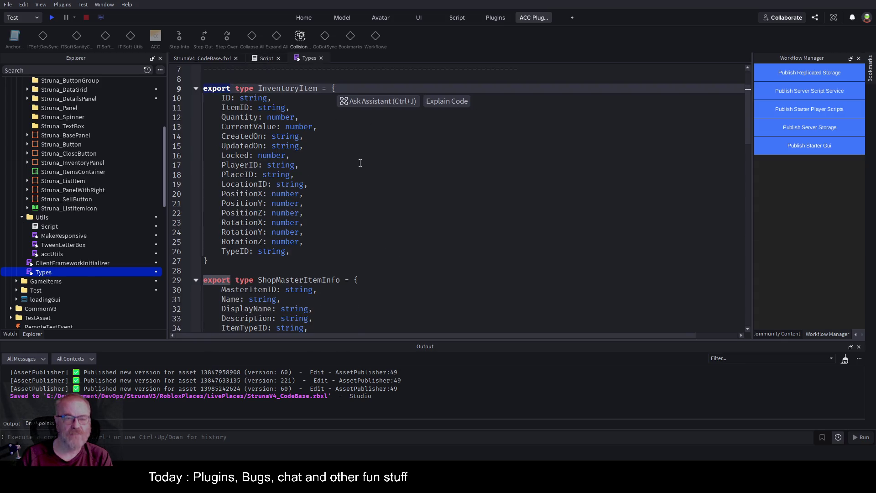
pyautogui.moveTo(298, 249)
pyautogui.mouseDown()
pyautogui.moveTo(283, 250)
pyautogui.moveTo(219, 100)
pyautogui.mouseUp()
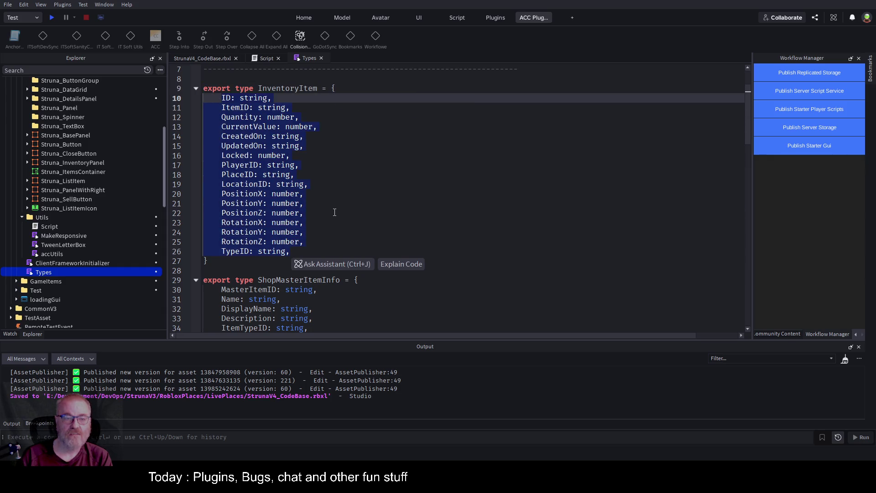
pyautogui.doubleClick(214, 88)
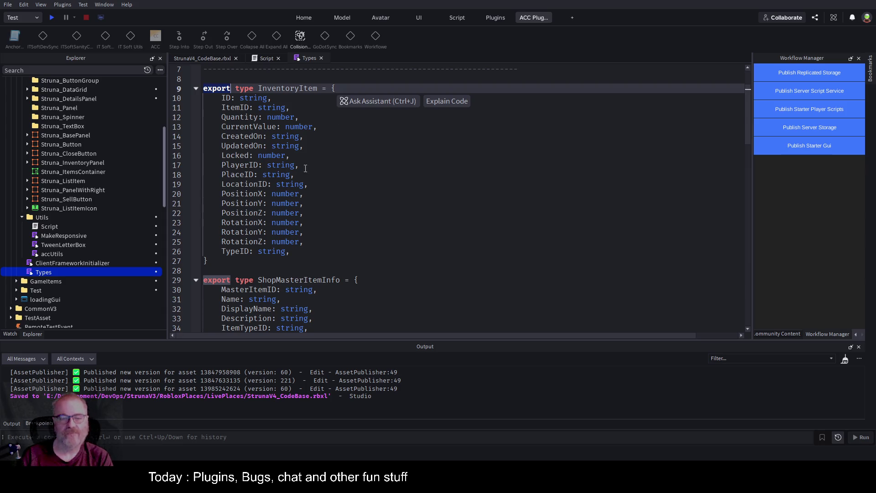
pyautogui.scroll(-9, 310, 176)
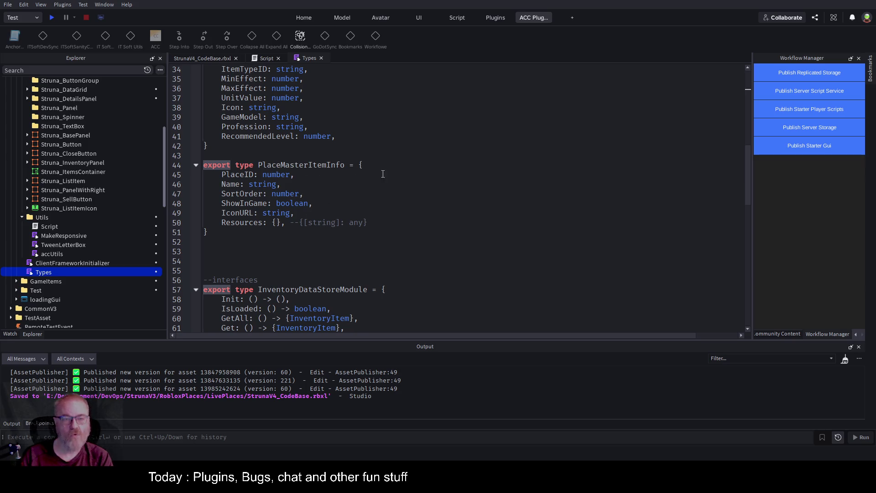
pyautogui.doubleClick(319, 165)
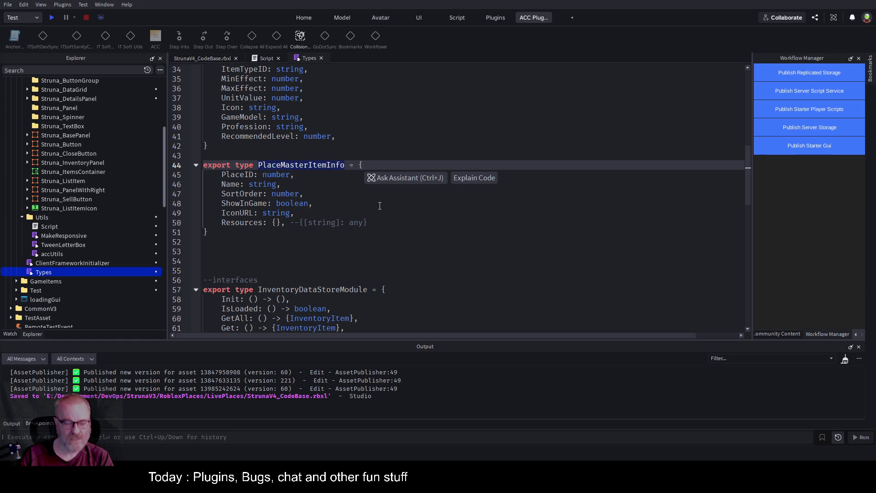
pyautogui.scroll(-3, 320, 225)
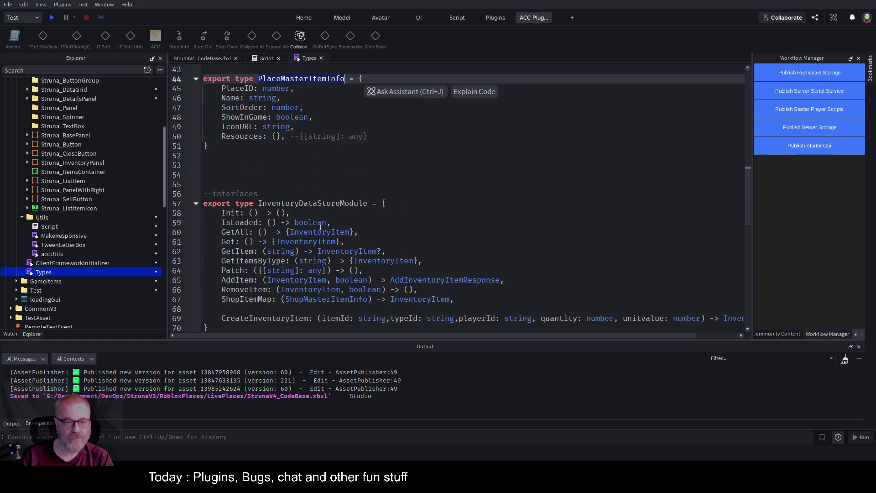
pyautogui.click(312, 193)
pyautogui.scroll(-2, 336, 181)
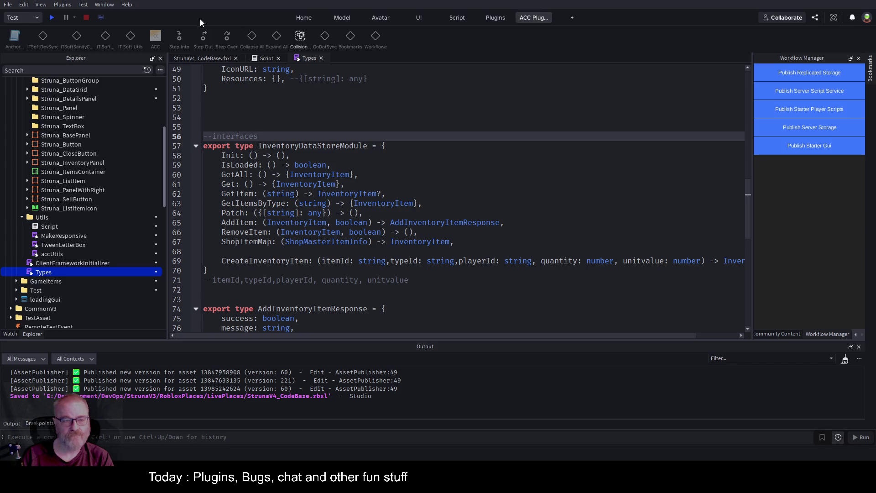
pyautogui.click(270, 58)
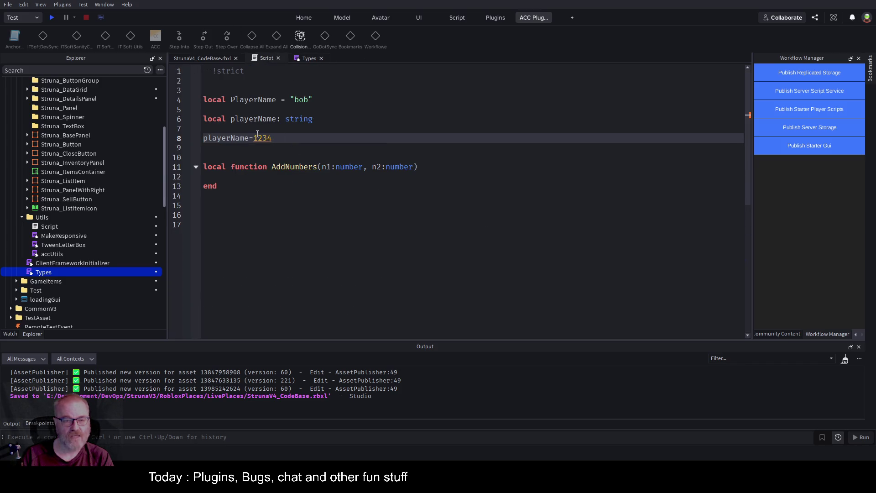
# Step: Add 'local types = require()' on line 2 of the Script
pyautogui.click(244, 78)
pyautogui.write('local types =')
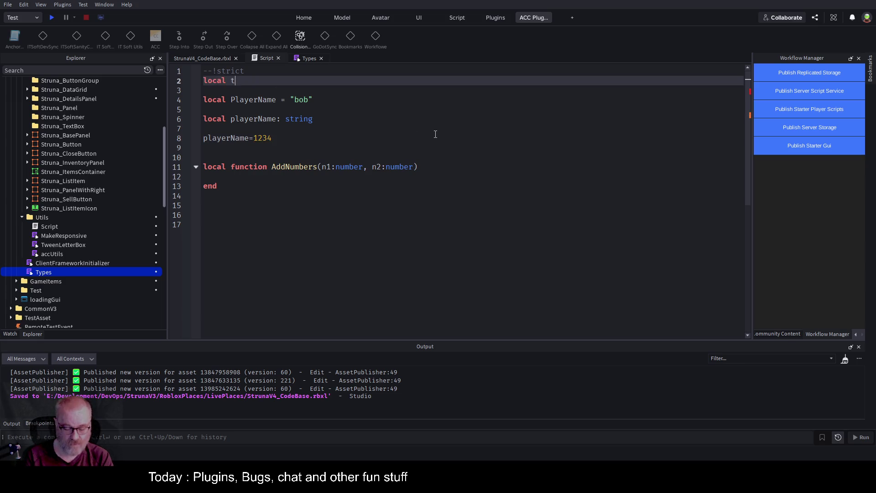
pyautogui.write(' require()')
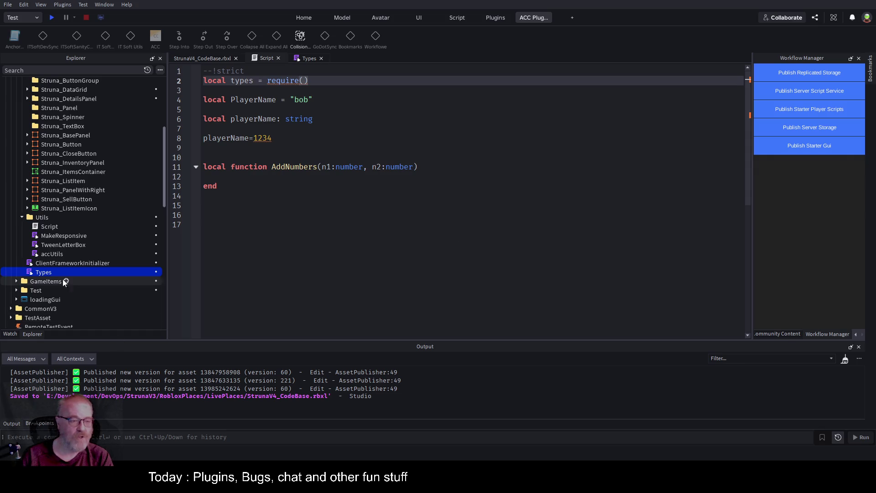
pyautogui.click(377, 215)
# Step: Select the PlaceMasterItemInfo type block in Types and open blank lines below line 1 of Script
pyautogui.click(309, 58)
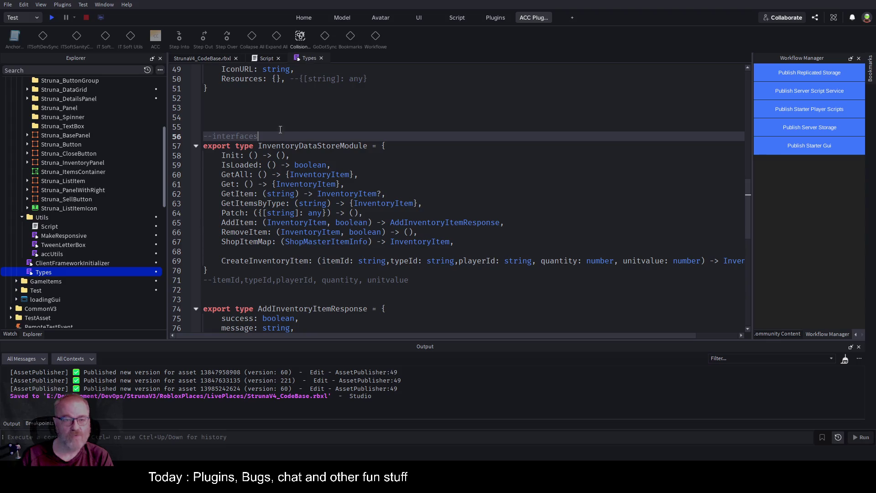
pyautogui.click(273, 115)
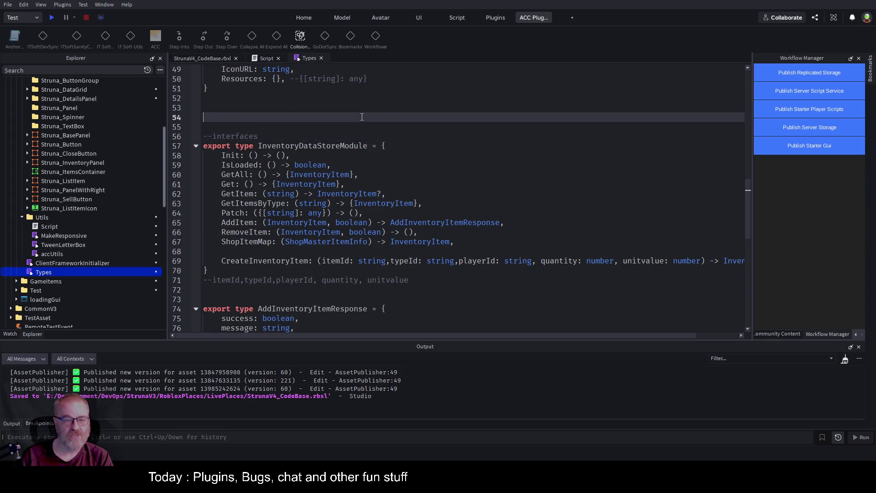
pyautogui.scroll(4, 310, 119)
pyautogui.moveTo(240, 123); pyautogui.dragTo(205, 213)
pyautogui.hotkey('ctrl', 'c')
pyautogui.click(266, 58)
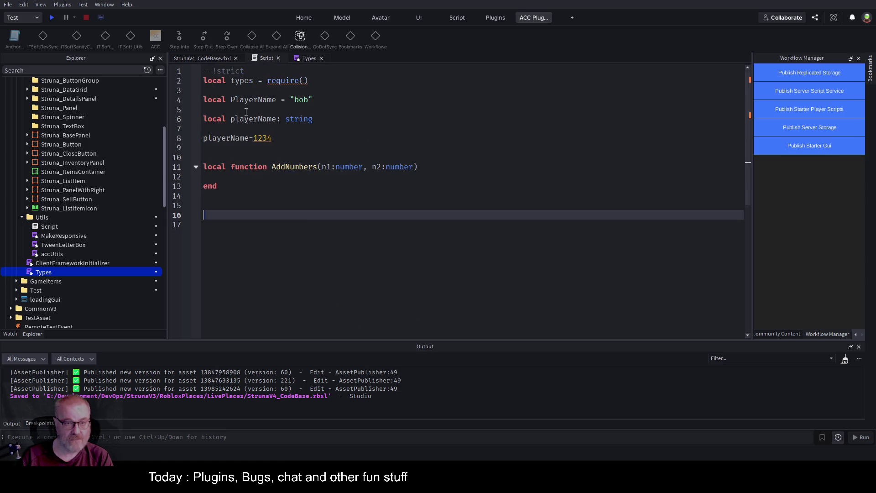
pyautogui.click(492, 80)
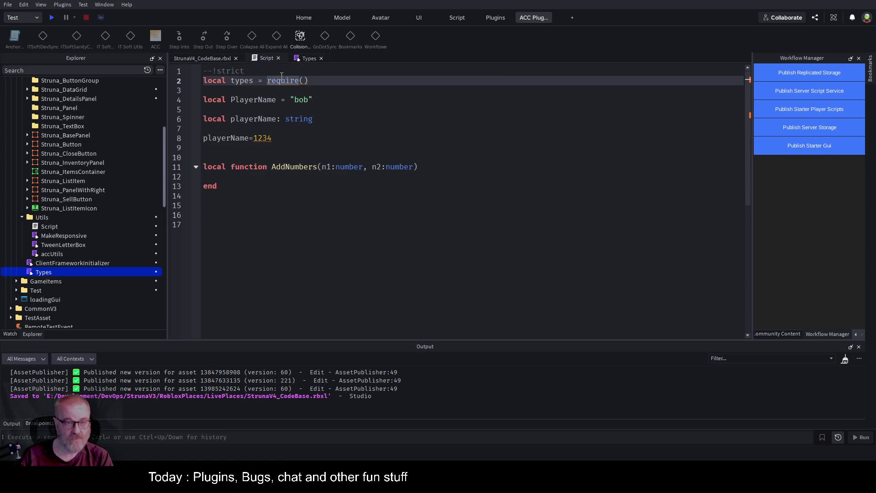
pyautogui.click(494, 74)
pyautogui.press('Return')
pyautogui.press('Return')
pyautogui.press('Return')
# Step: Paste the PlaceMasterItemInfo type, remove the require line, and rename the type to ItemInfo
pyautogui.press('Up')
pyautogui.hotkey('ctrl', 'v')
pyautogui.press('Down')
pyautogui.press('Down')
pyautogui.press('Down')
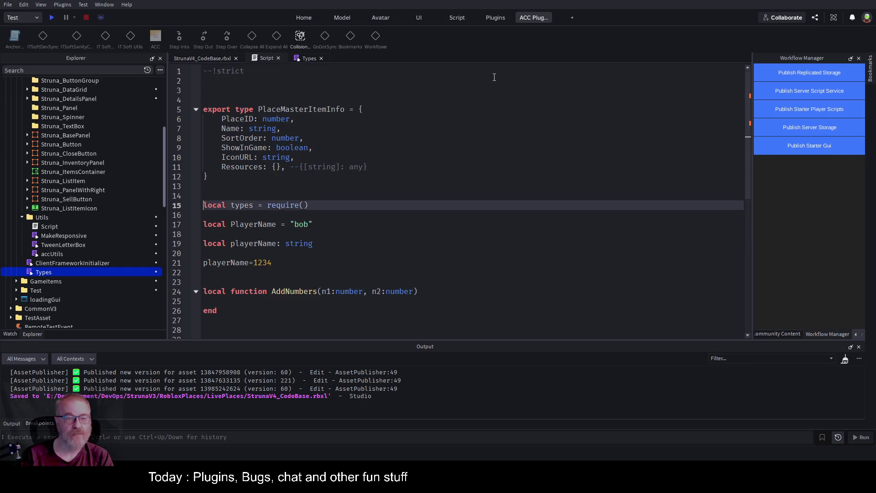
pyautogui.press('Up')
pyautogui.hotkey('shift', 'End')
pyautogui.press('Delete')
pyautogui.press('Up')
pyautogui.press('Up')
pyautogui.press('Up')
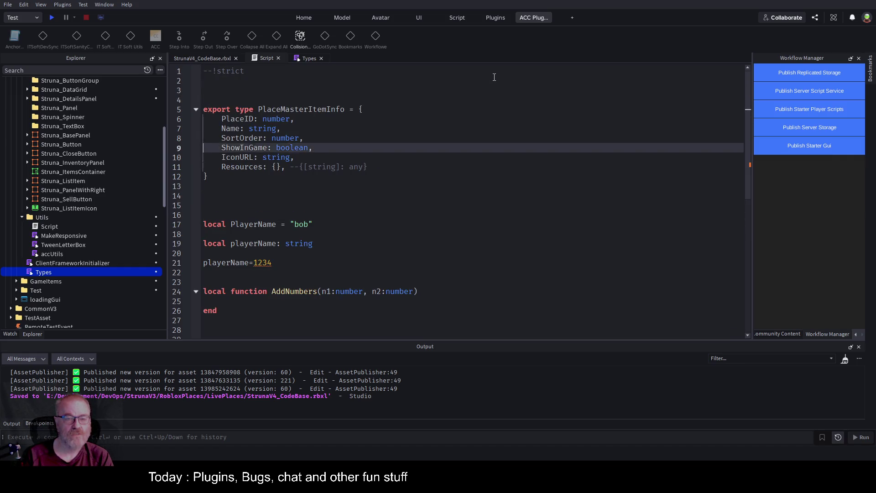
pyautogui.hotkey('ctrl', 'Right')
pyautogui.hotkey('ctrl', 'Right')
pyautogui.press('Delete')
pyautogui.press('Delete')
pyautogui.press('Delete')
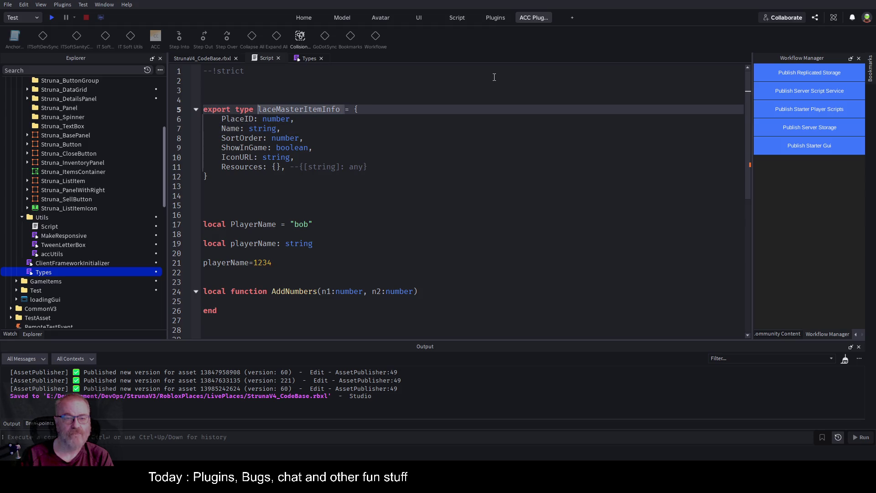
pyautogui.press('Delete')
pyautogui.press('Delete')
pyautogui.press('Delete')
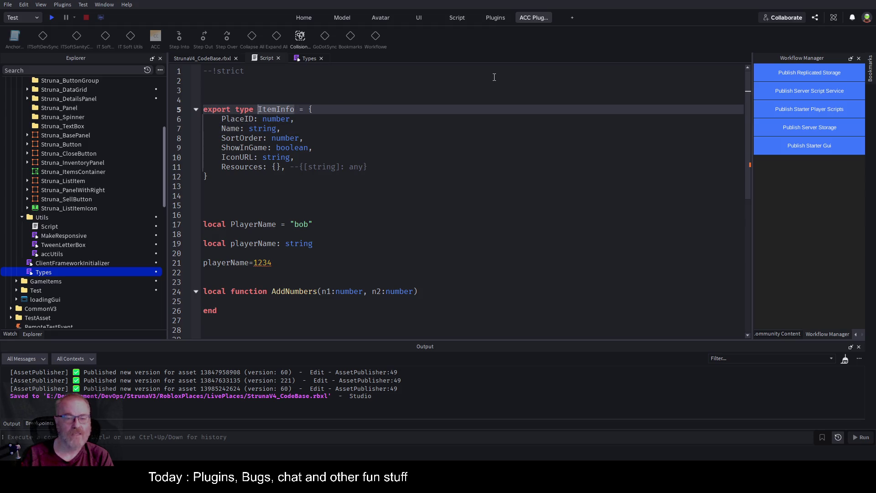
# Step: Declare 'local item:ItemInfo' and test its autocomplete with 'item.' before deleting the test
pyautogui.click(297, 247)
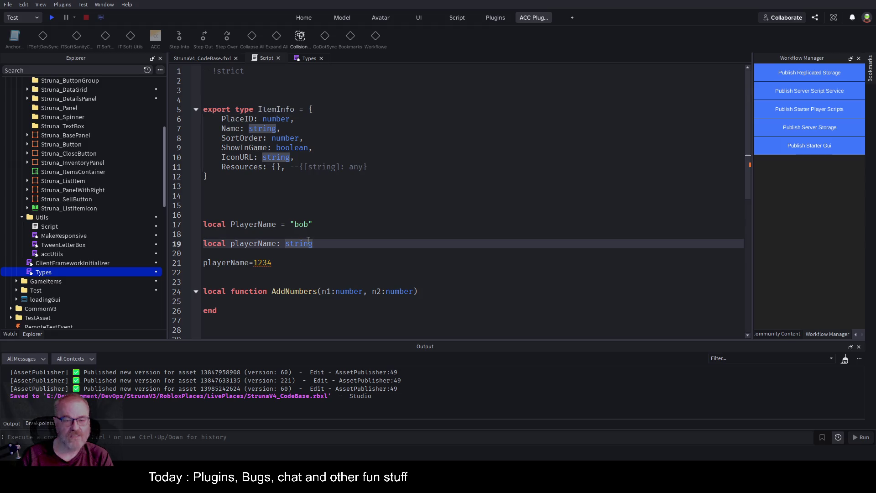
pyautogui.click(596, 228)
pyautogui.press('Up')
pyautogui.press('Up')
pyautogui.press('Up')
pyautogui.write('local i')
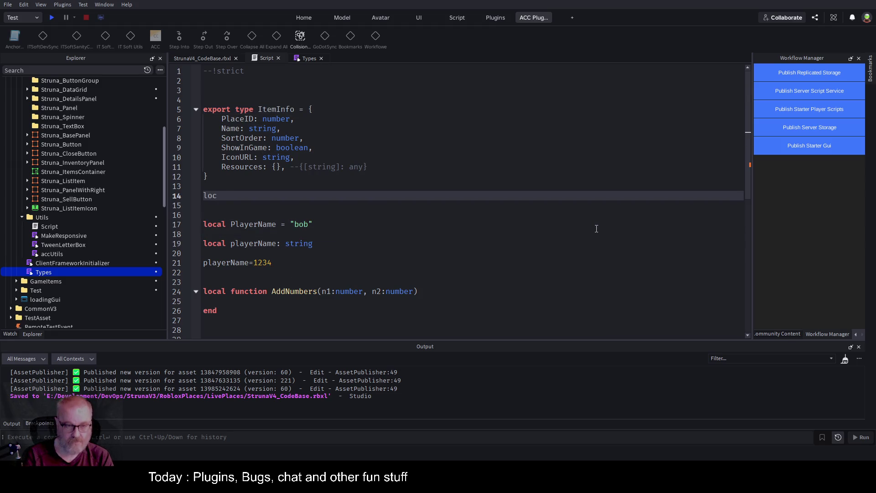
pyautogui.write('tem:')
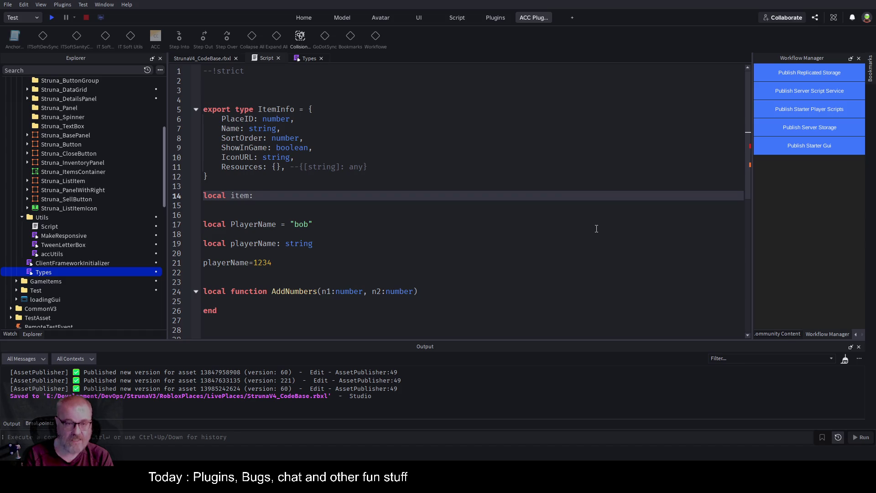
pyautogui.write('ItemInfo')
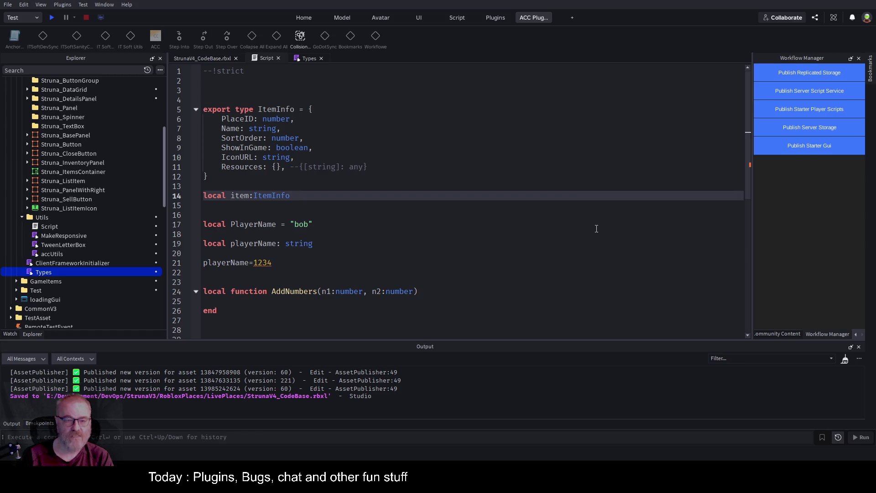
pyautogui.press('Down')
pyautogui.press('Down')
pyautogui.press('Down')
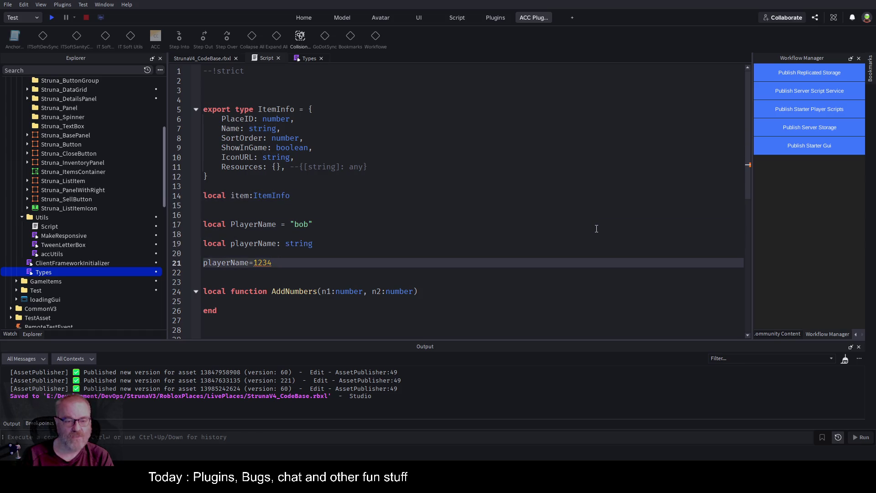
pyautogui.write('item.')
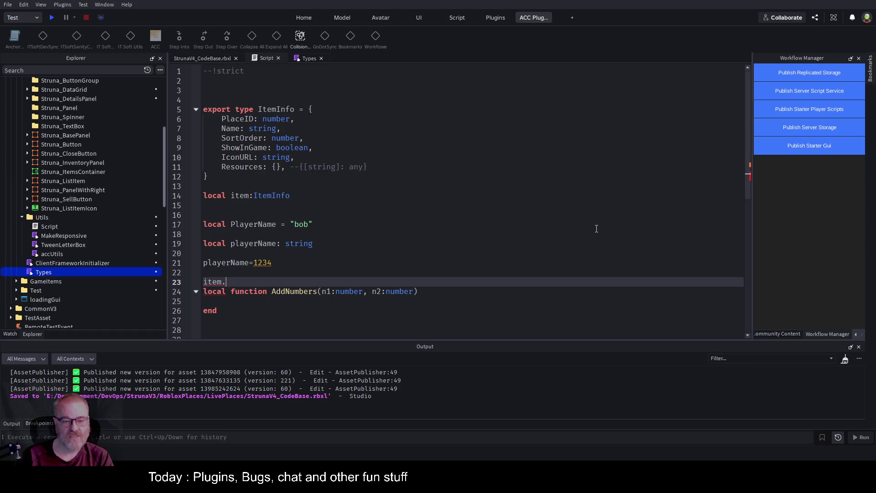
pyautogui.press('BackSpace')
pyautogui.press('BackSpace')
pyautogui.press('BackSpace')
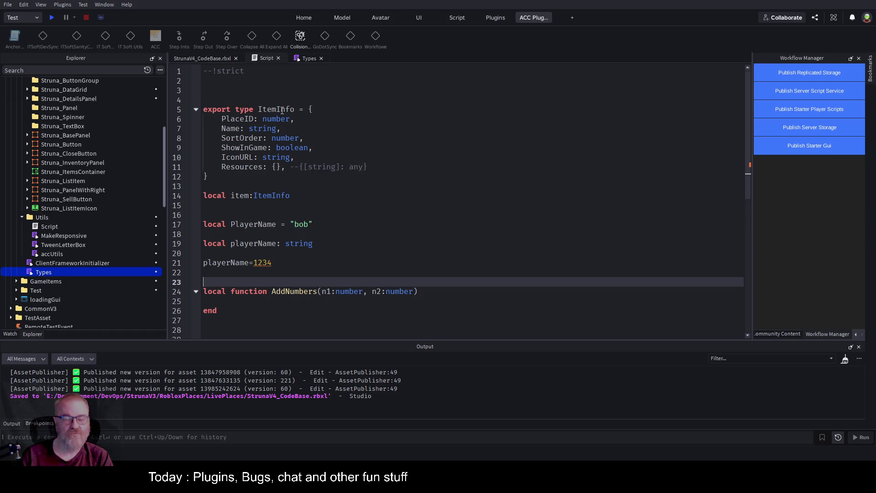
# Step: Add an untyped 'local item2' below and try 'item2.' autocomplete, then remove that test text
pyautogui.click(696, 195)
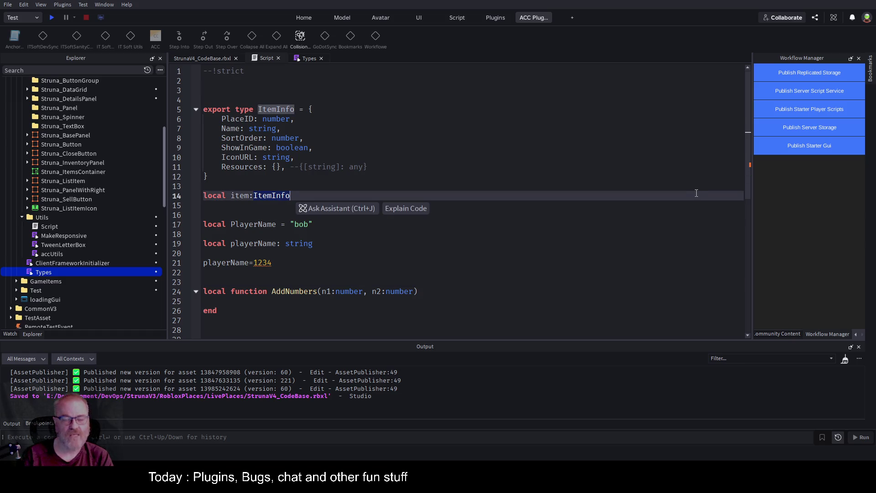
pyautogui.press('Return')
pyautogui.write('local item2')
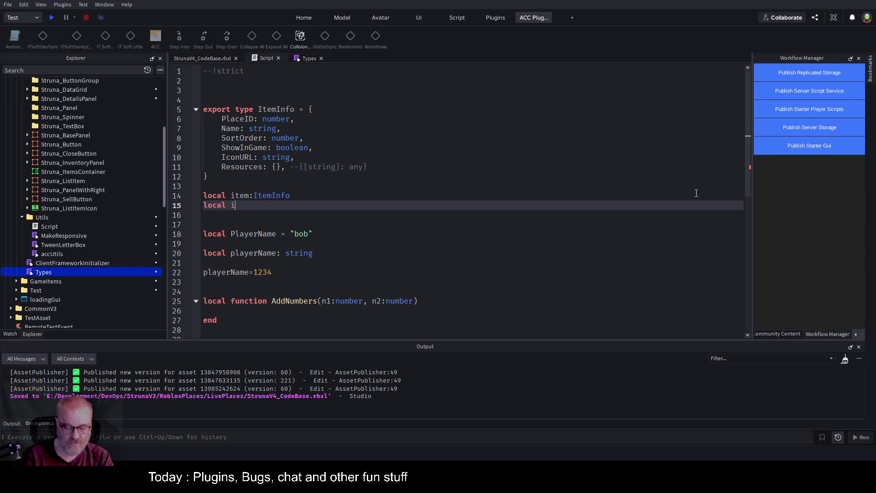
pyautogui.press('Return')
pyautogui.press('Return')
pyautogui.write('item')
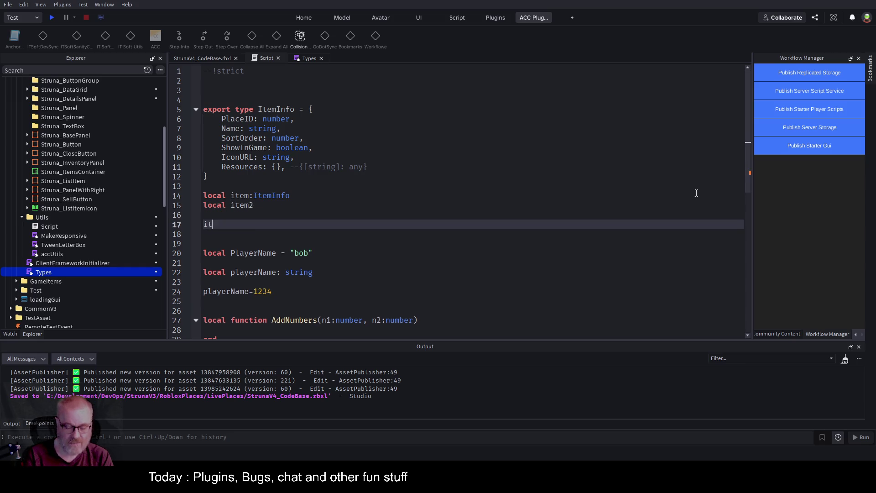
pyautogui.write('2.')
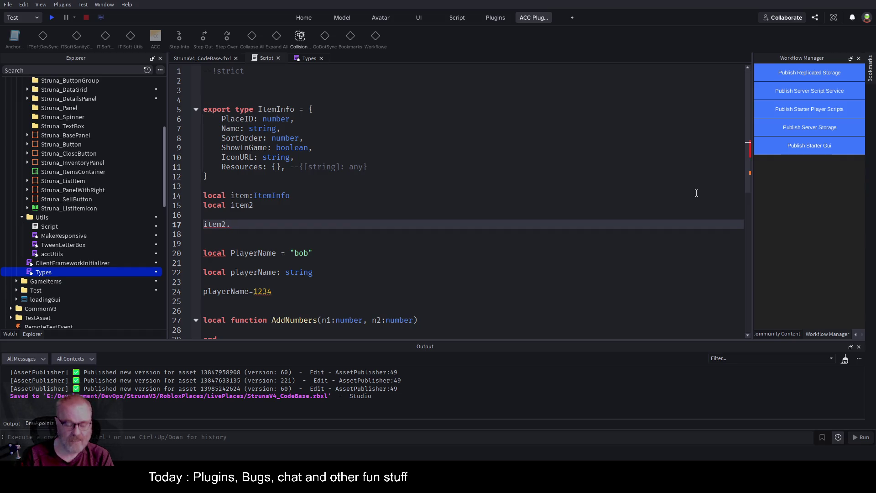
pyautogui.hotkey('shift', 'Home')
pyautogui.press('BackSpace')
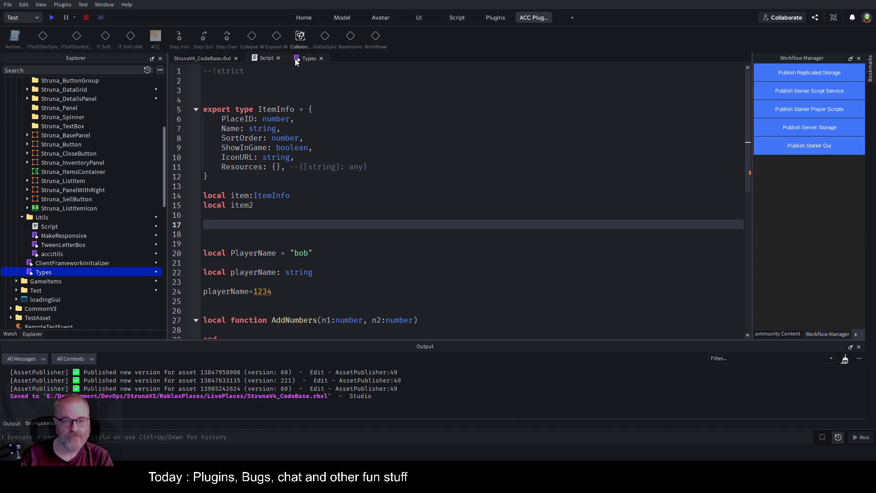
# Step: Look over the Types module, comparing the InventoryDataStoreModule name with the test script
pyautogui.scroll(-2, 284, 203)
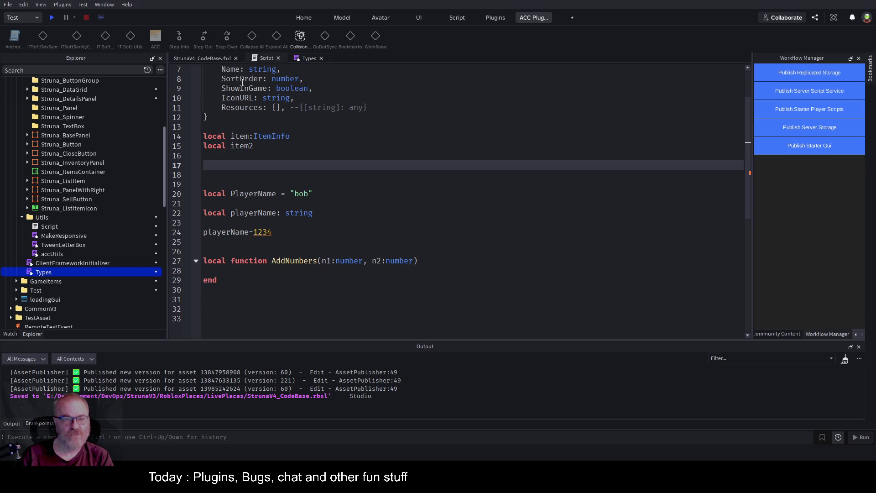
pyautogui.click(305, 61)
pyautogui.scroll(-3, 270, 165)
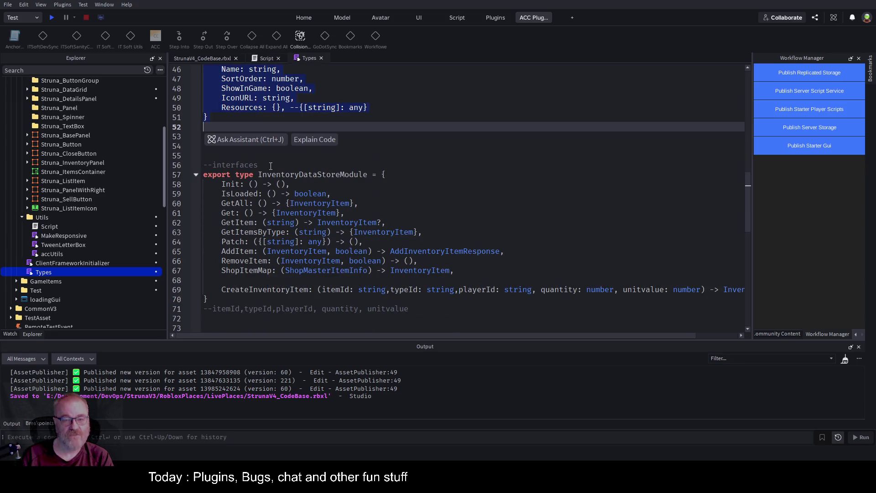
pyautogui.doubleClick(325, 175)
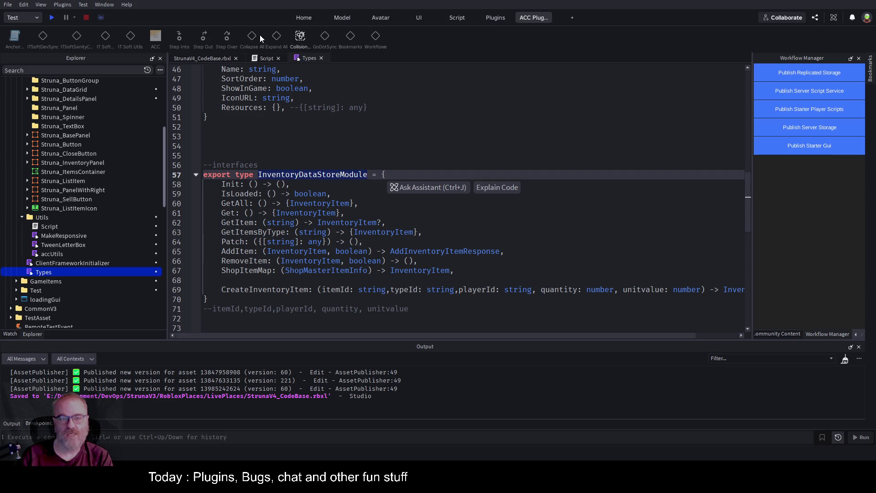
pyautogui.click(259, 57)
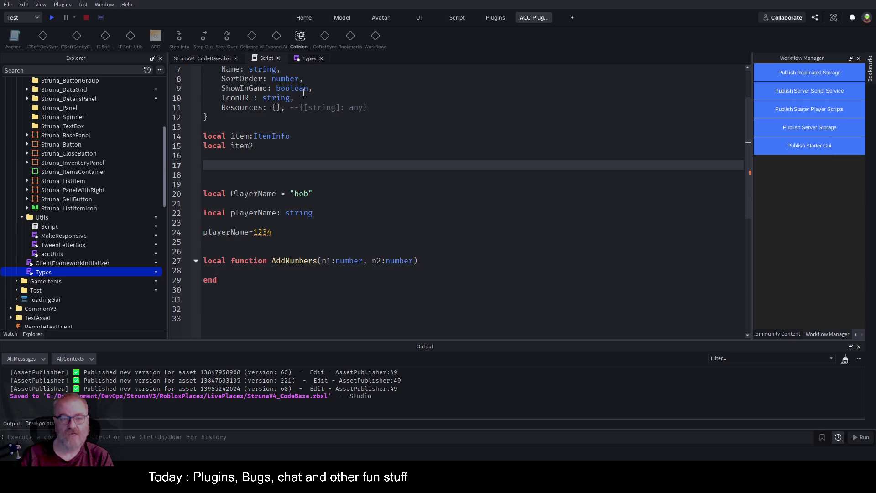
pyautogui.click(305, 61)
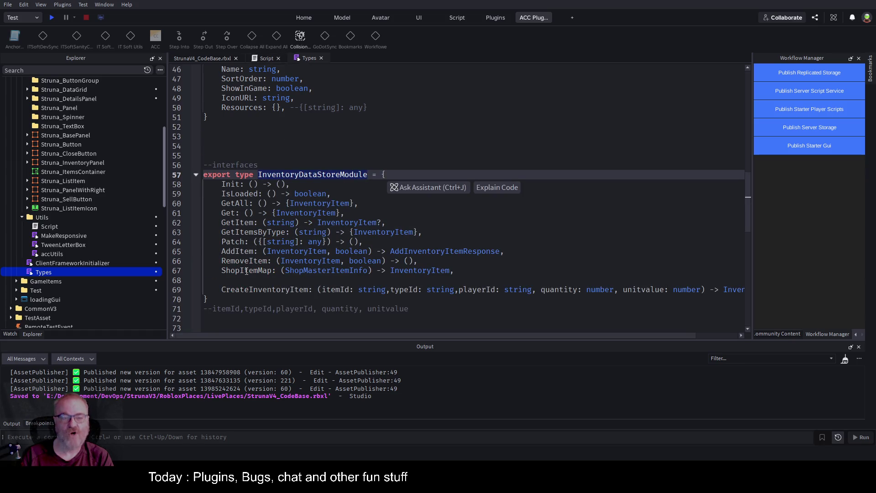
# Step: Delete the extra blank lines before --interfaces in Types and save the place
pyautogui.click(315, 155)
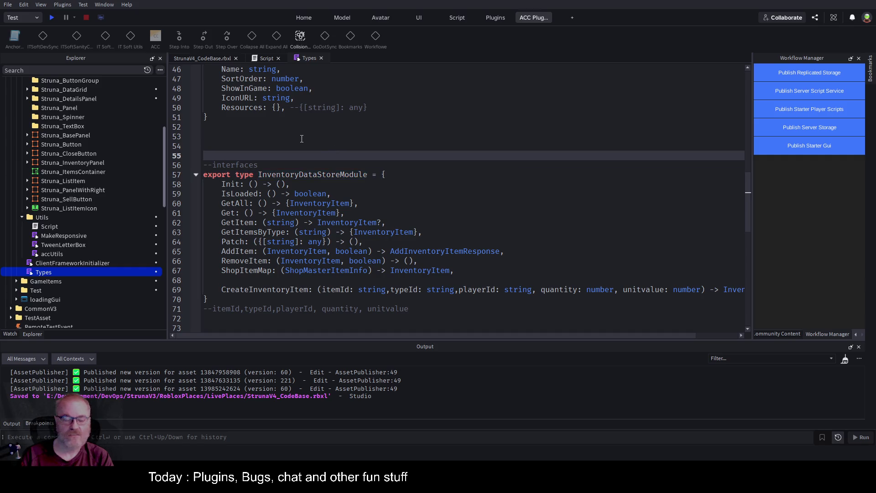
pyautogui.press('Up')
pyautogui.press('Up')
pyautogui.press('Up')
pyautogui.press('Down')
pyautogui.press('Down')
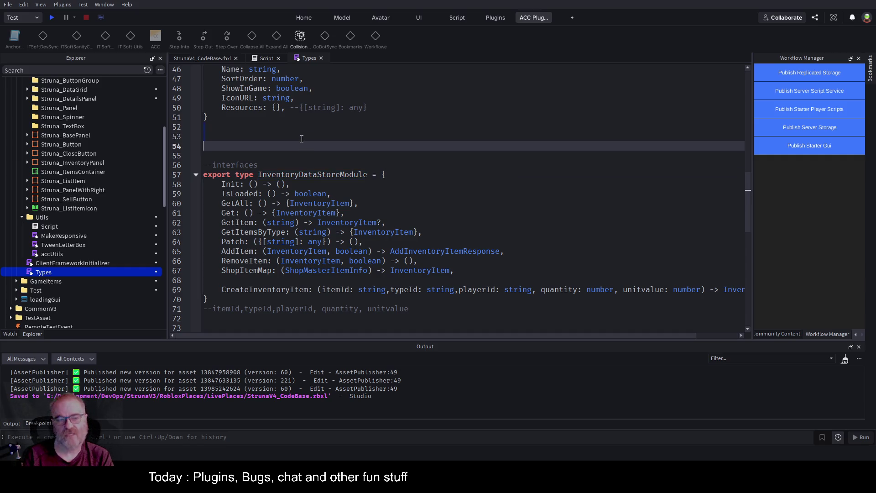
pyautogui.press('BackSpace')
pyautogui.press('BackSpace')
pyautogui.press('Delete')
pyautogui.hotkey('ctrl', 's')
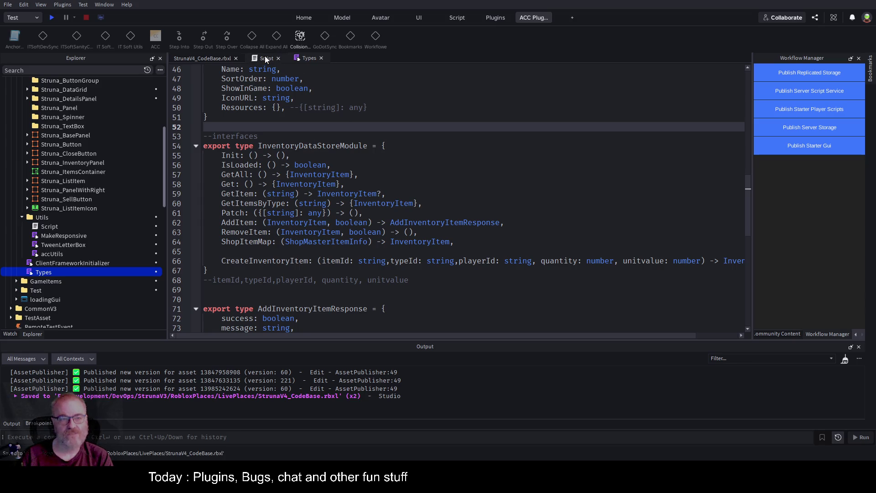
# Step: Close the Types module and delete the test Script from Utils
pyautogui.click(265, 57)
pyautogui.click(308, 59)
pyautogui.click(321, 59)
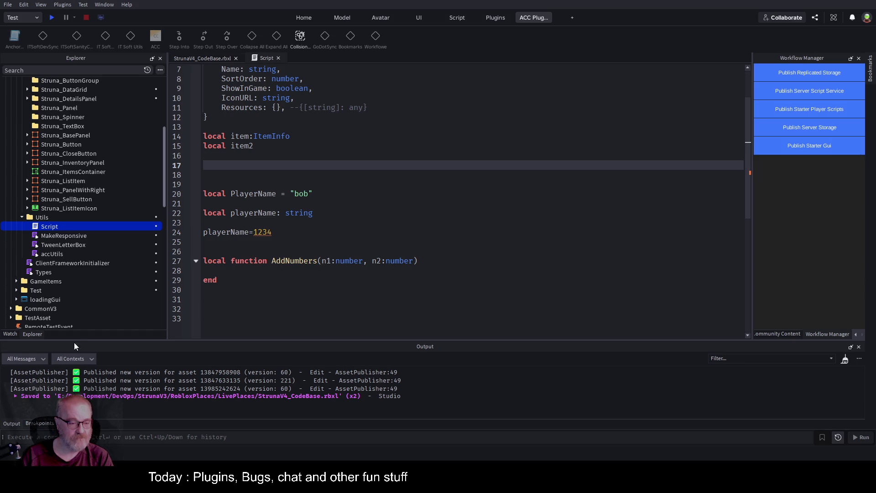
pyautogui.press('Delete')
# Step: Save the place and collapse the Utils folder in the Explorer
pyautogui.hotkey('ctrl', 's')
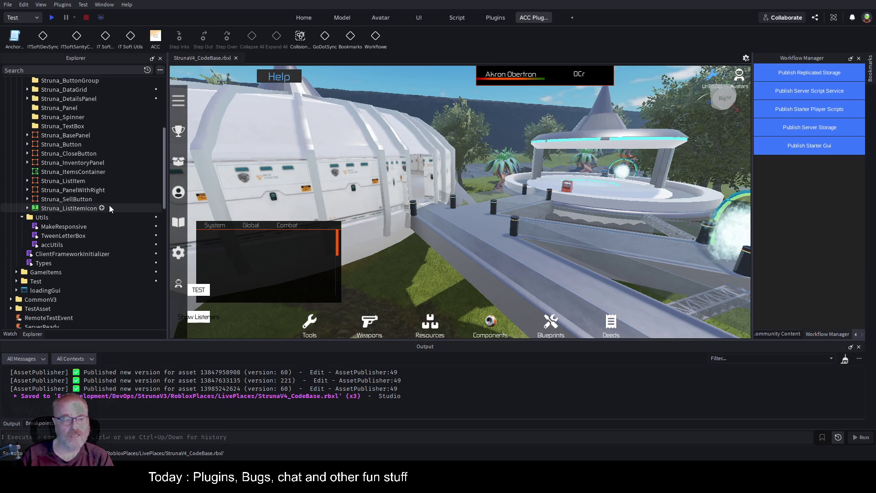
pyautogui.click(21, 218)
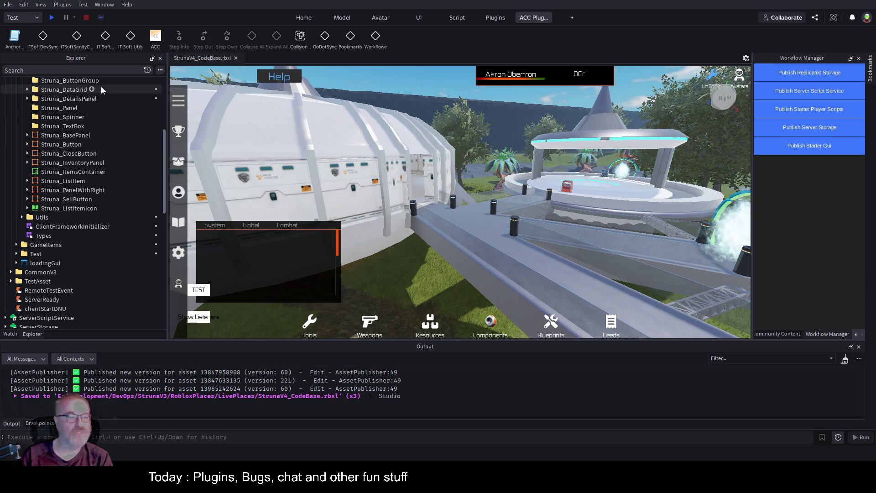
# Step: Find the client-side Action4 module by searching 'action4' and open it in the editor
pyautogui.click(97, 71)
pyautogui.write('action4')
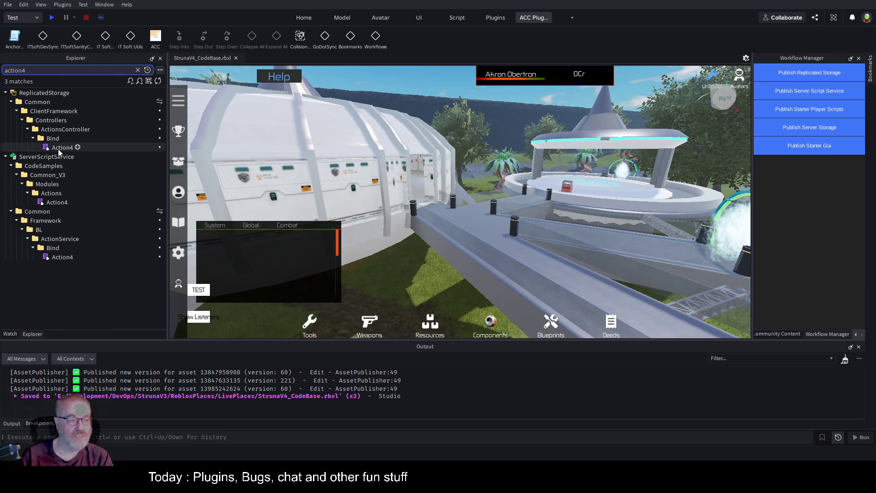
pyautogui.doubleClick(58, 149)
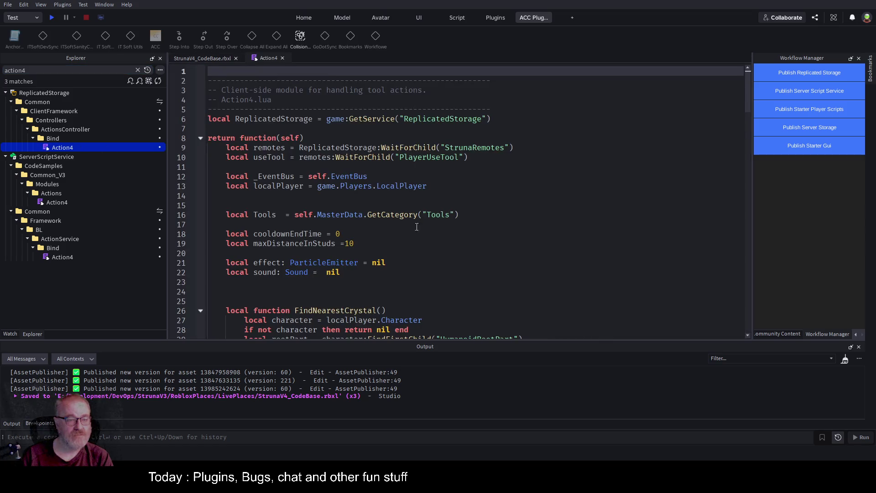
pyautogui.click(485, 226)
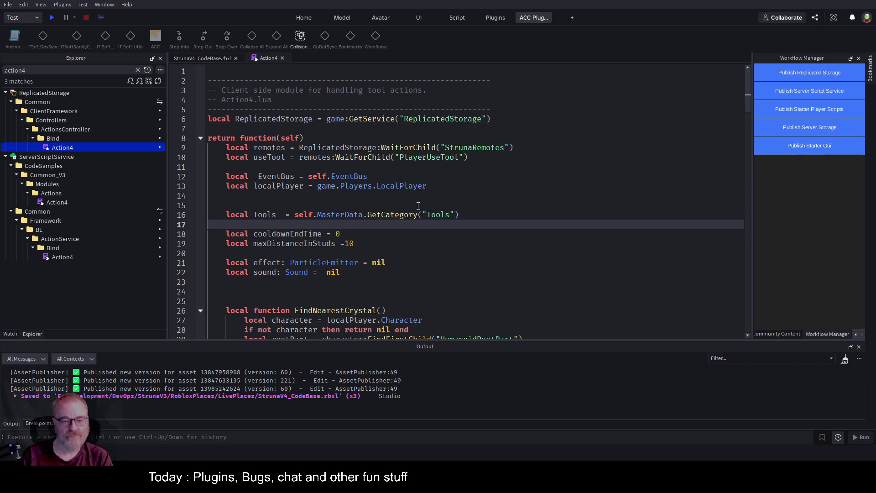
pyautogui.scroll(-5, 387, 250)
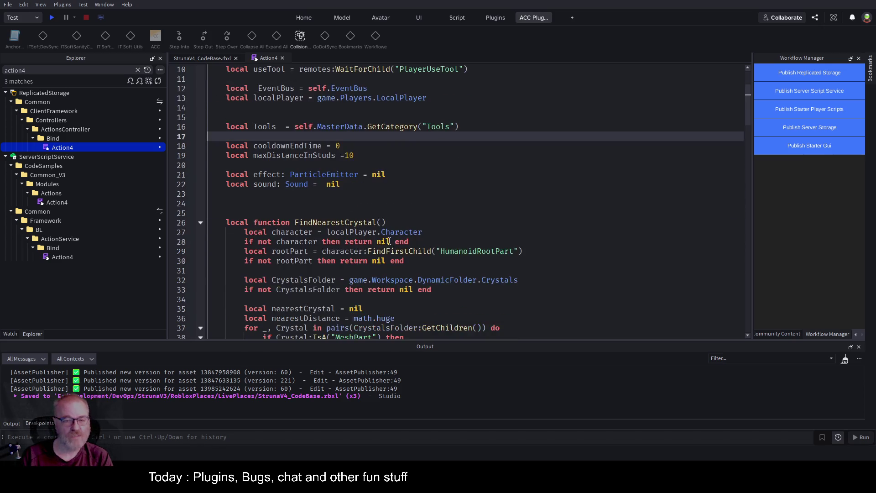
pyautogui.click(204, 60)
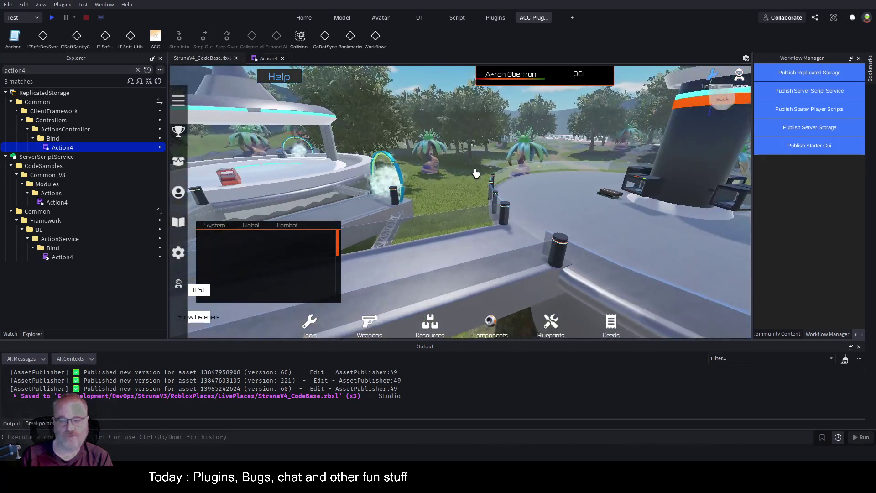
pyautogui.click(267, 59)
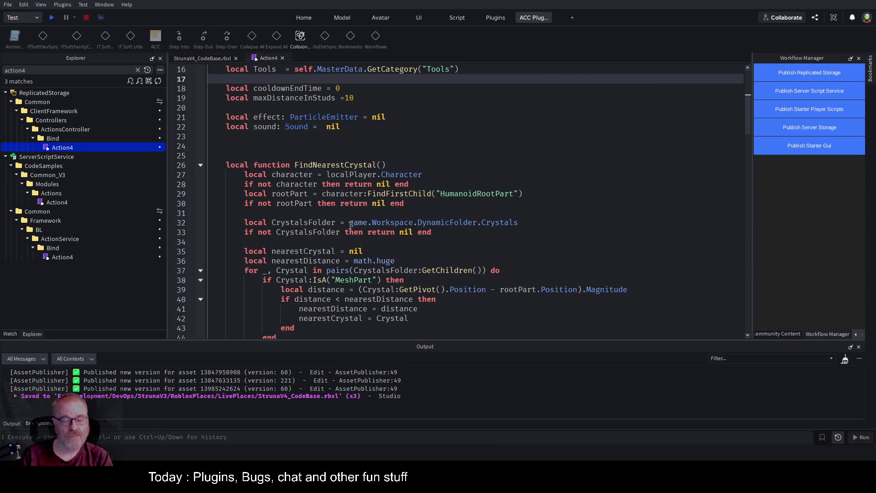
# Step: Fold FindNearestCrystal and Perform, then review the equippedToolId usages across the script
pyautogui.click(200, 165)
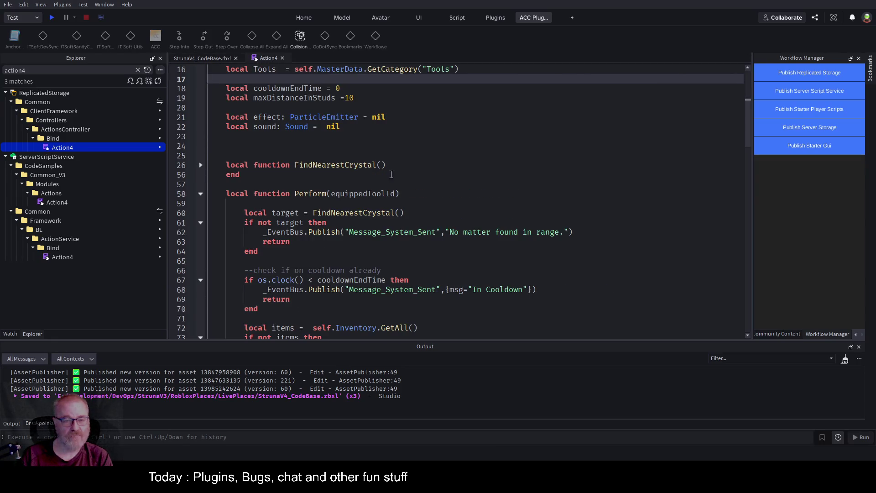
pyautogui.click(201, 194)
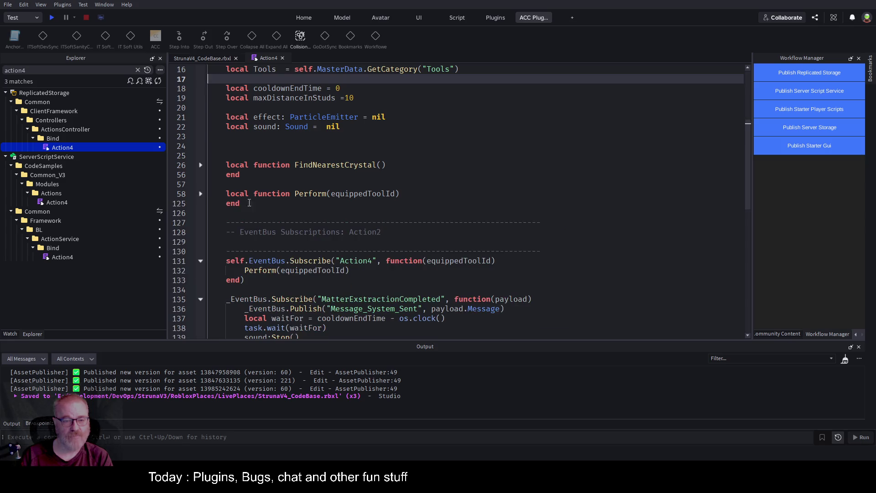
pyautogui.scroll(-3, 315, 205)
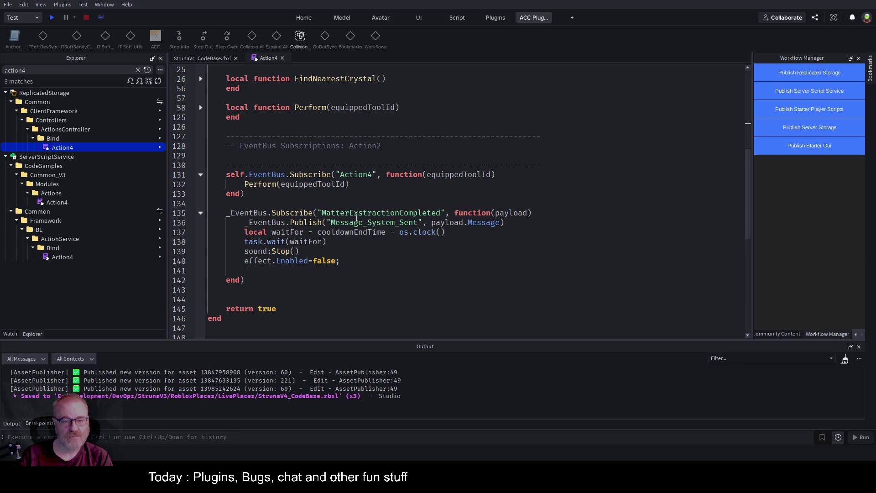
pyautogui.doubleClick(322, 183)
pyautogui.click(389, 167)
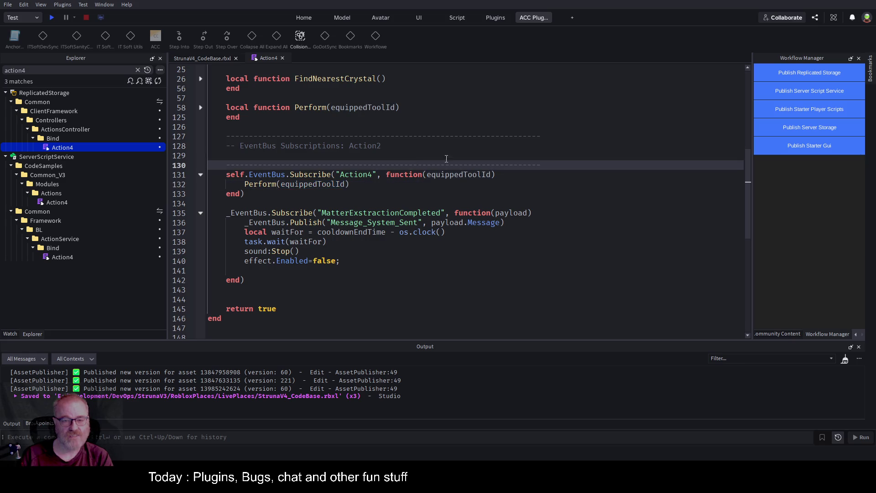
pyautogui.scroll(8, 320, 191)
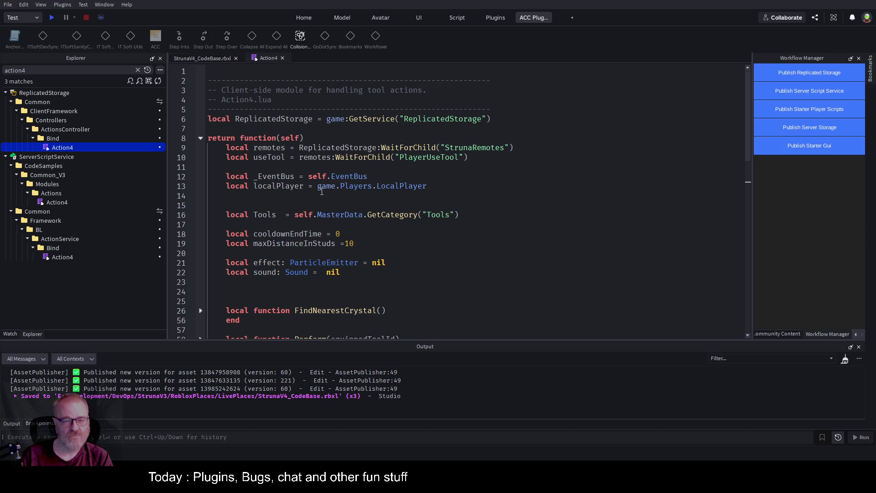
pyautogui.click(406, 183)
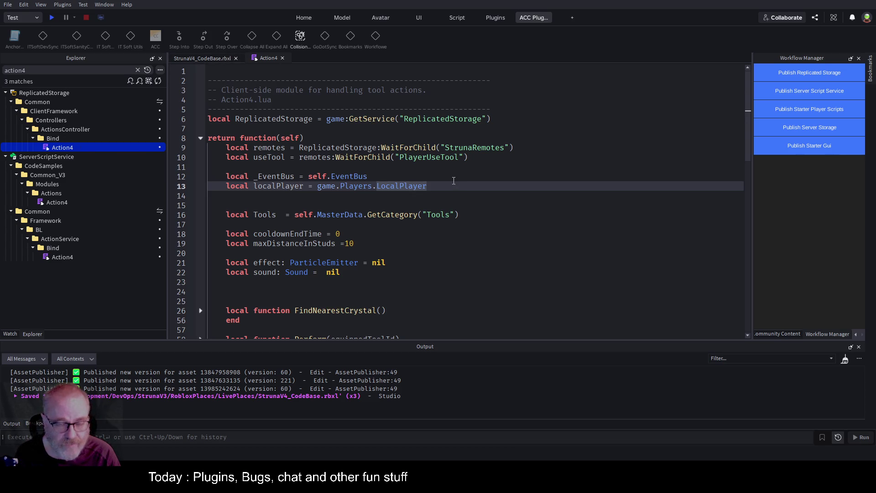
# Step: Highlight the uses of useTool while scrolling through the Action4 script
pyautogui.click(353, 132)
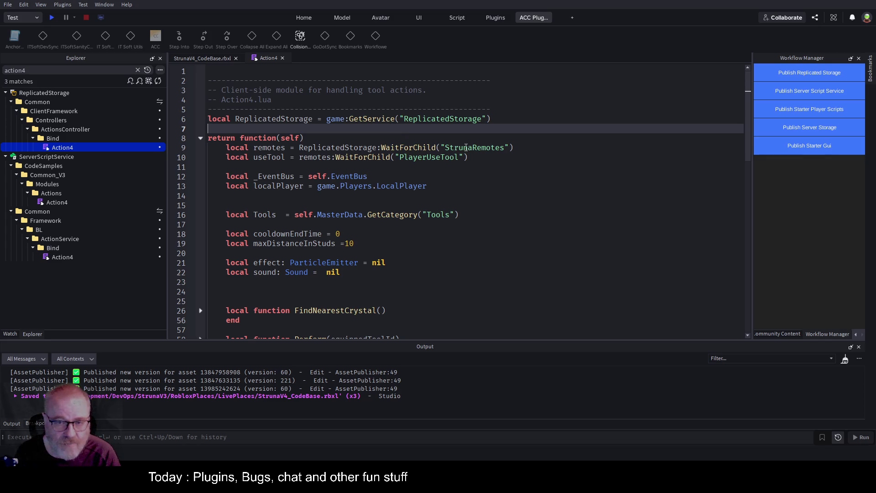
pyautogui.doubleClick(419, 159)
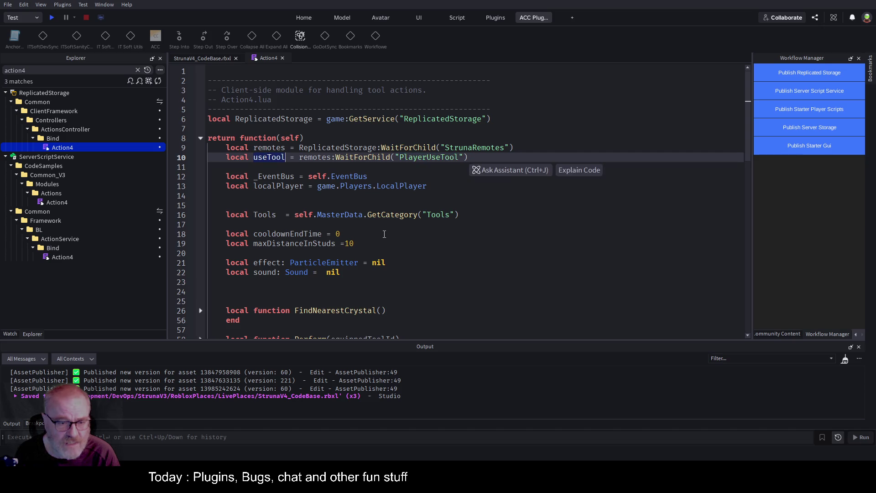
pyautogui.scroll(-4, 384, 229)
pyautogui.scroll(-6, 385, 228)
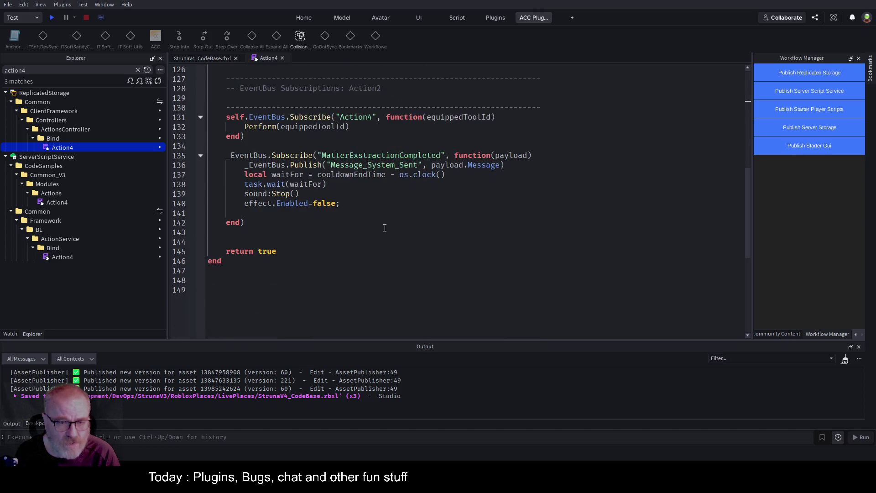
pyautogui.scroll(3, 384, 227)
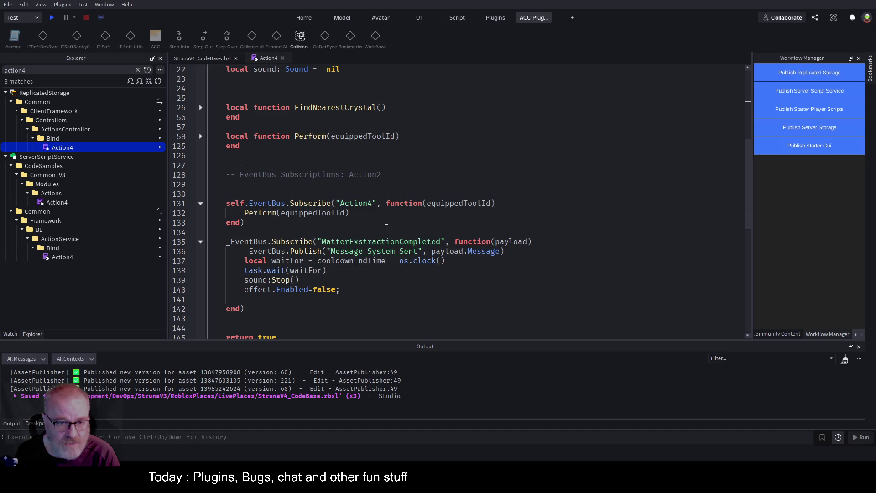
pyautogui.scroll(3, 386, 228)
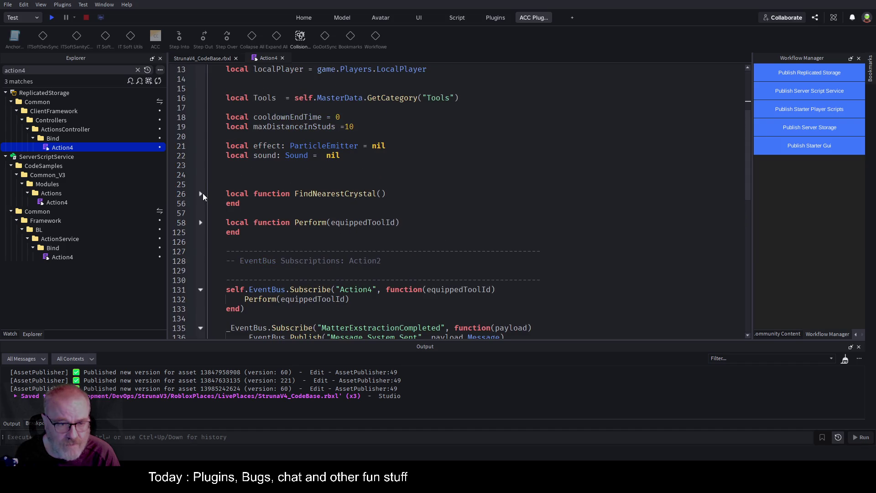
# Step: Briefly unfold then refold FindNearestCrystal, and expand the Perform function body
pyautogui.click(201, 194)
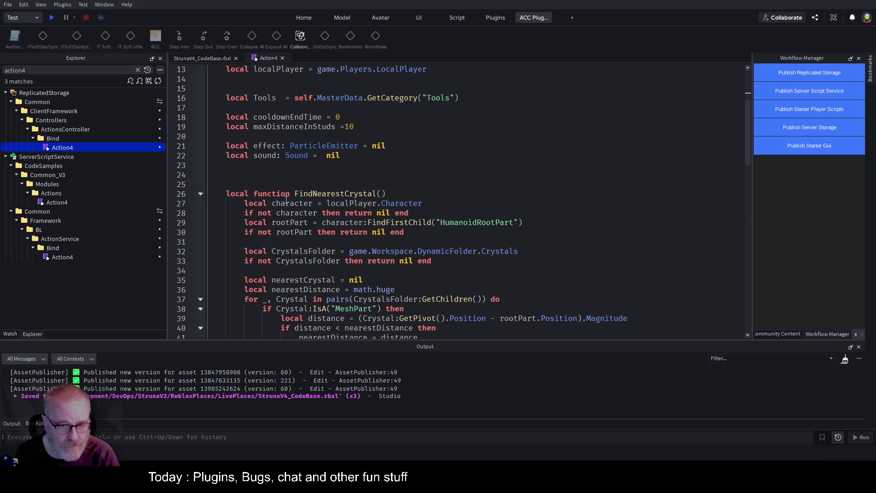
pyautogui.click(376, 193)
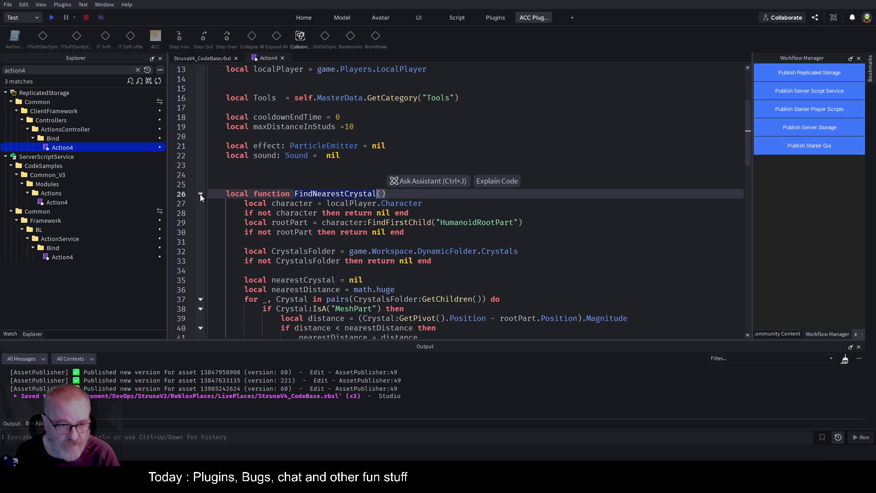
pyautogui.click(200, 194)
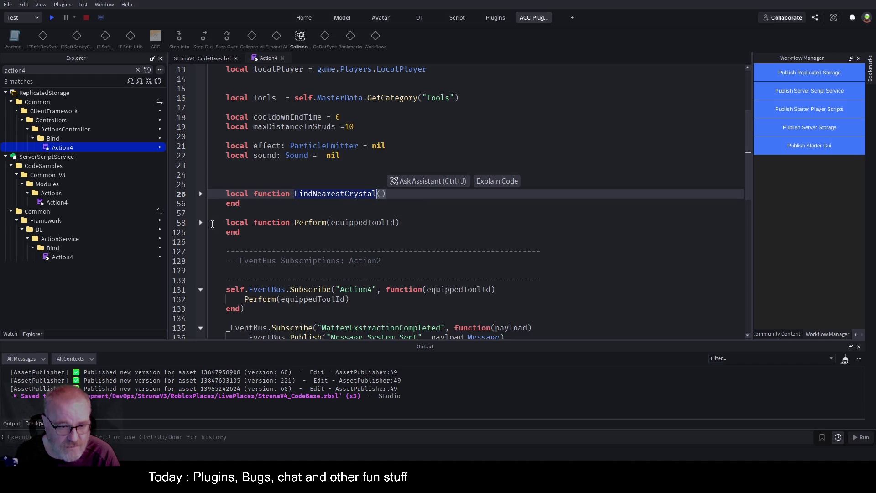
pyautogui.click(201, 222)
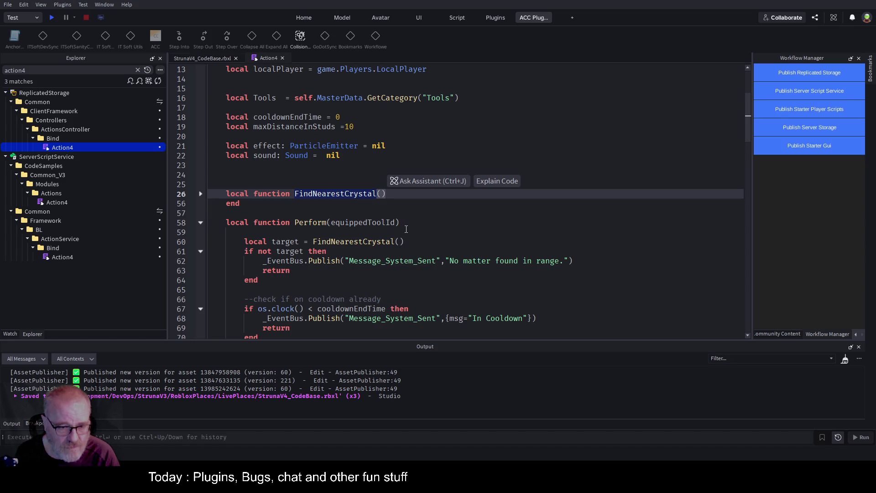
# Step: Select the 'Action4' event name on line 131, undo an accidental paste, and show bookmarks
pyautogui.scroll(-20, 324, 242)
pyautogui.scroll(-10, 324, 242)
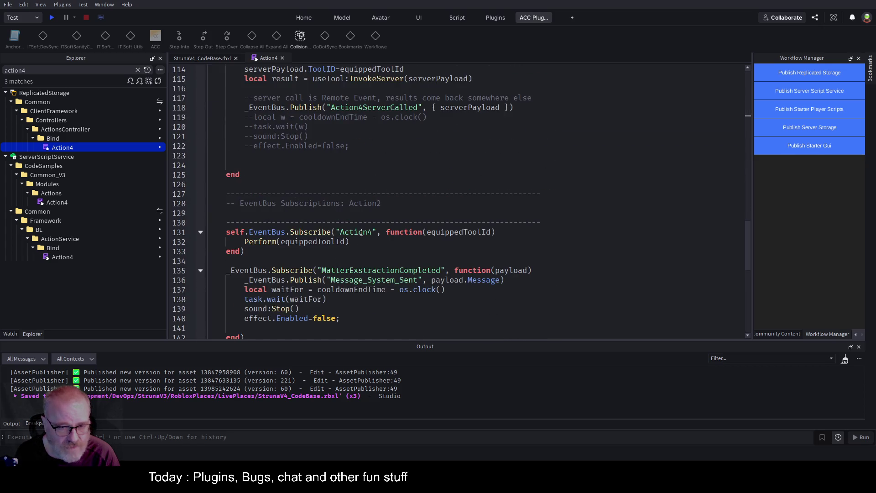
pyautogui.doubleClick(362, 233)
pyautogui.hotkey('ctrl', 'c')
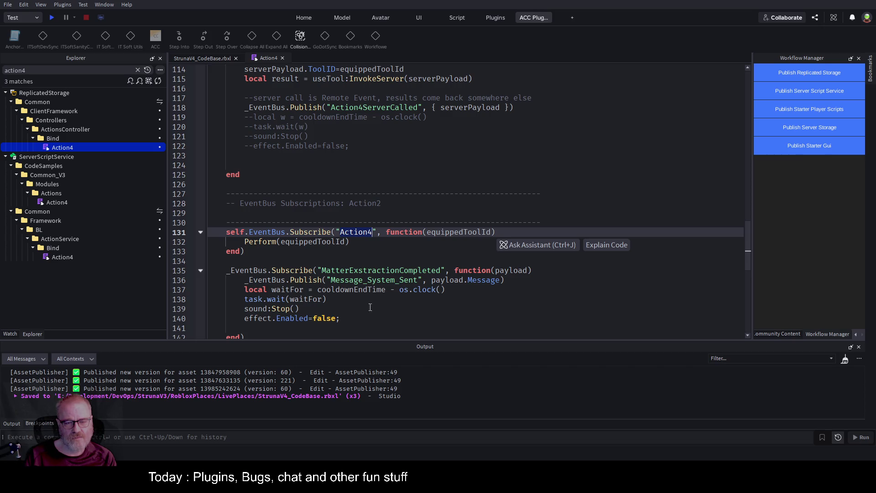
pyautogui.click(376, 318)
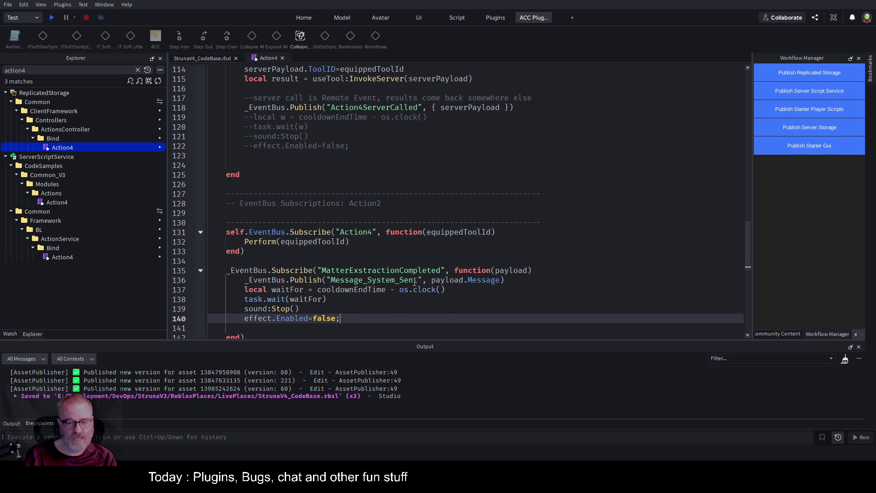
pyautogui.scroll(-2, 431, 257)
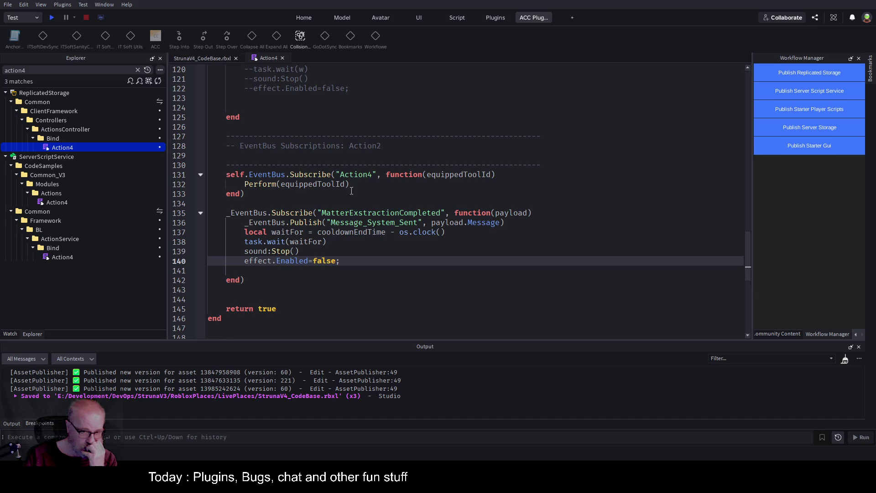
pyautogui.doubleClick(360, 174)
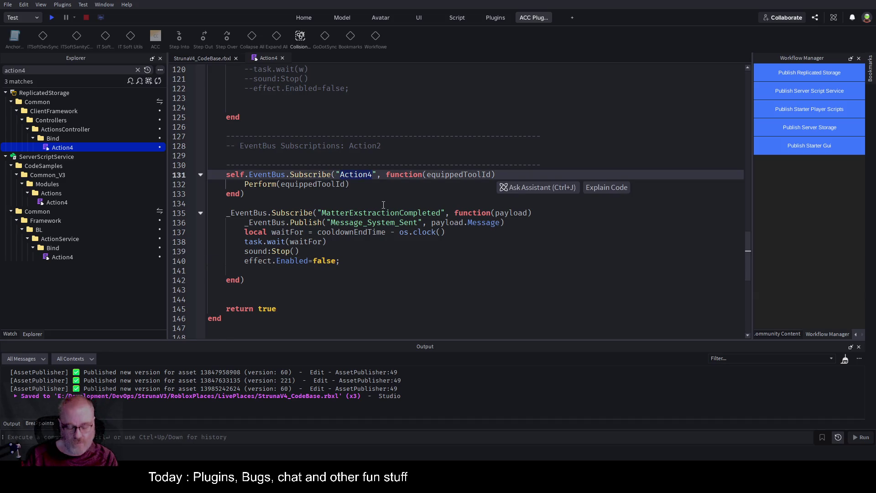
pyautogui.hotkey('ctrl', 'v')
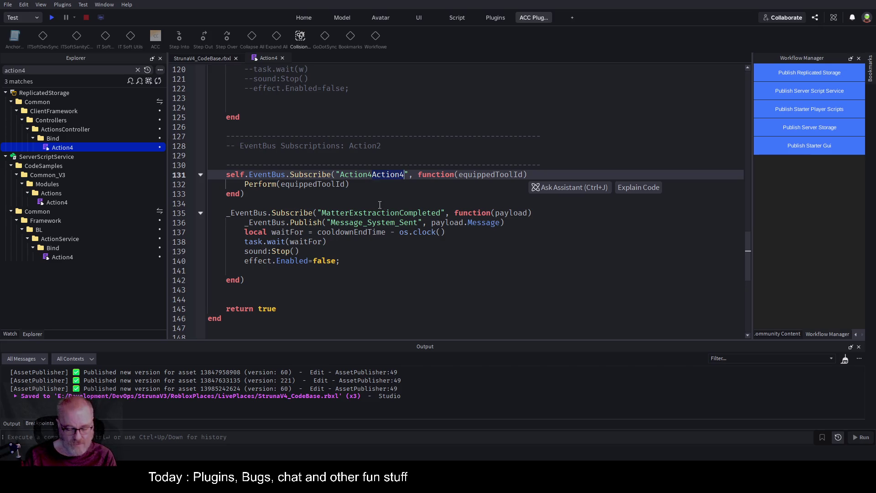
pyautogui.hotkey('ctrl', 'z')
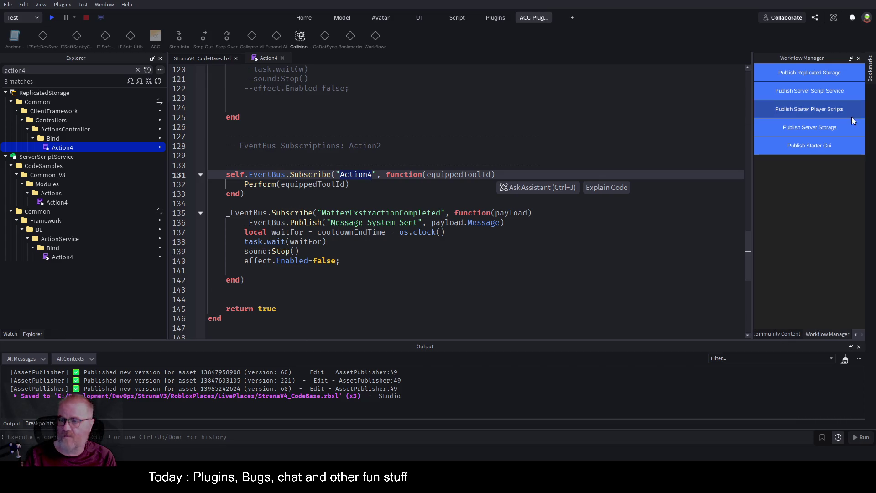
pyautogui.click(870, 68)
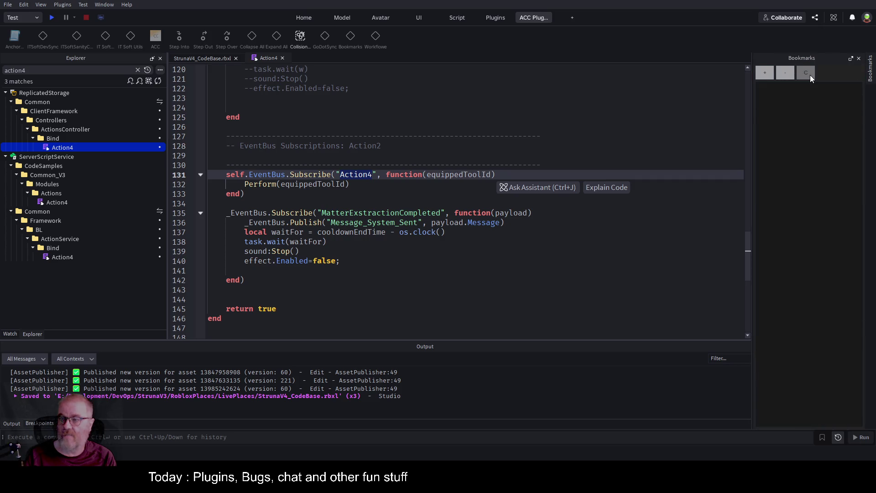
# Step: Bookmark line 131 of Action4 and show Workflow Manager above the Bookmarks list
pyautogui.click(765, 74)
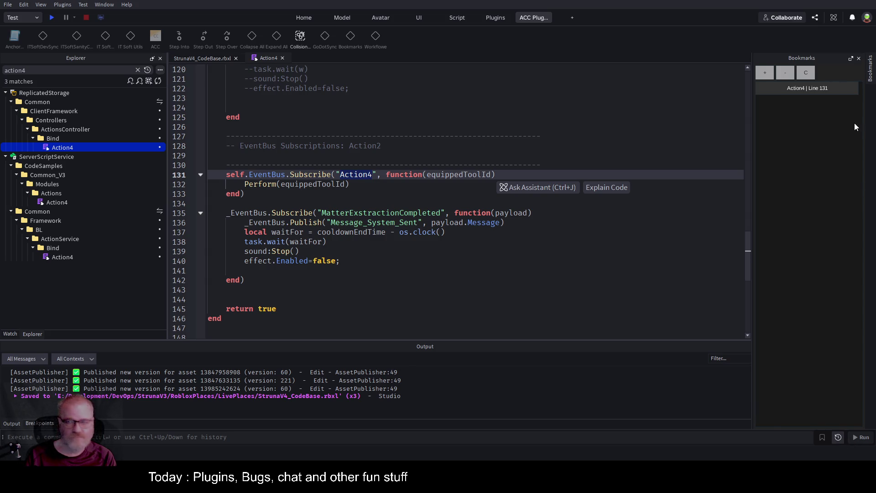
pyautogui.click(851, 60)
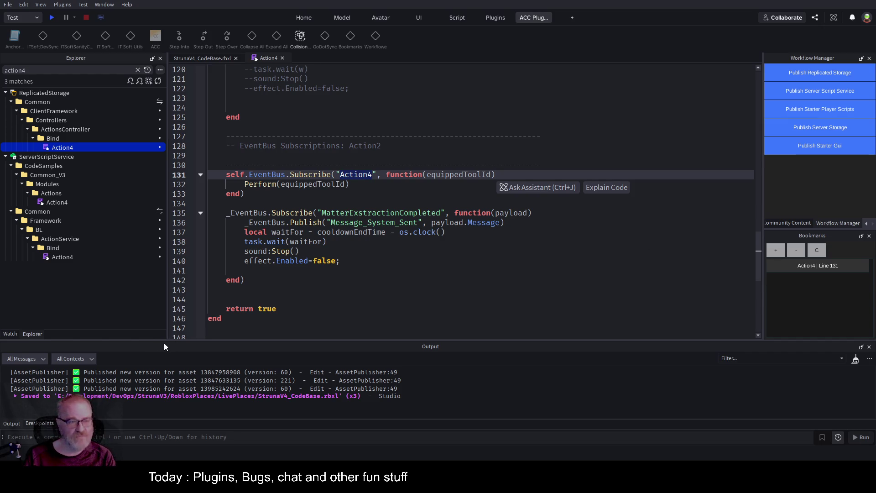
# Step: Dock Output and Breakpoints below the script editor, narrow the Explorer, and check the Community Content tab
pyautogui.moveTo(161, 344); pyautogui.dragTo(394, 368)
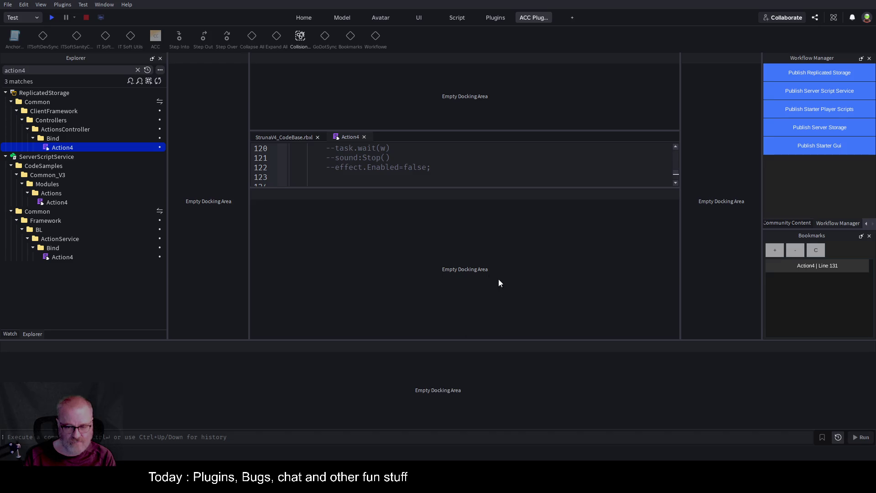
pyautogui.moveTo(461, 262); pyautogui.dragTo(462, 262)
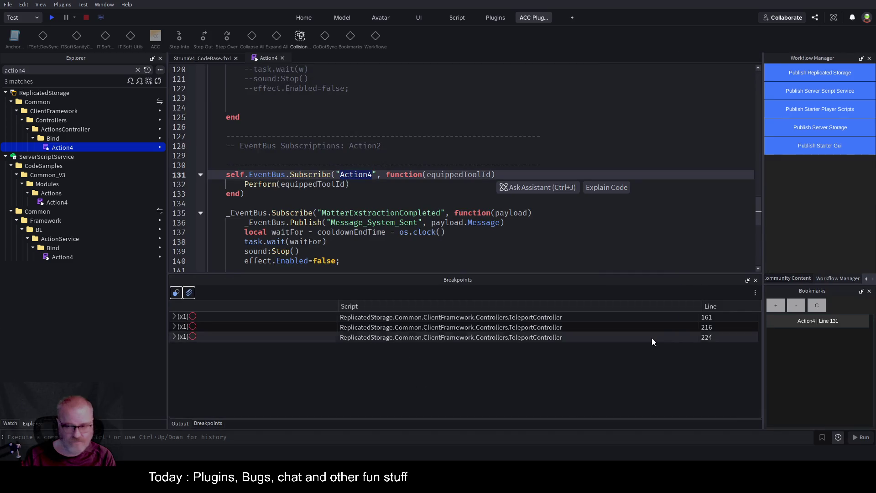
pyautogui.moveTo(167, 228); pyautogui.dragTo(110, 235)
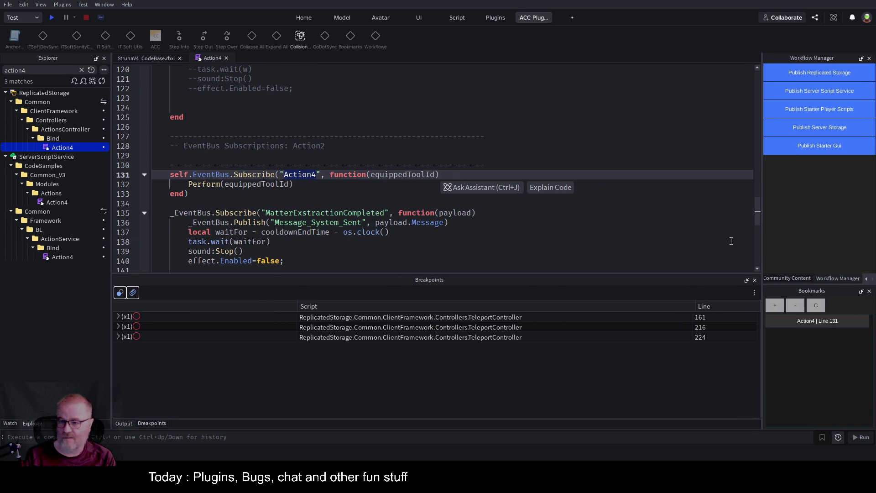
pyautogui.click(779, 279)
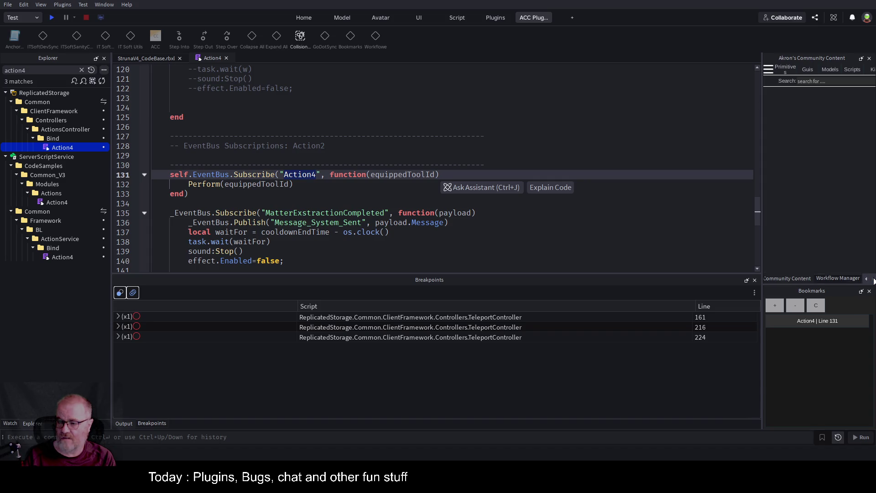
pyautogui.click(841, 278)
# Step: Open the Find in Place panel and replace its search term with Action4
pyautogui.click(797, 278)
pyautogui.click(866, 280)
pyautogui.click(783, 277)
pyautogui.click(793, 73)
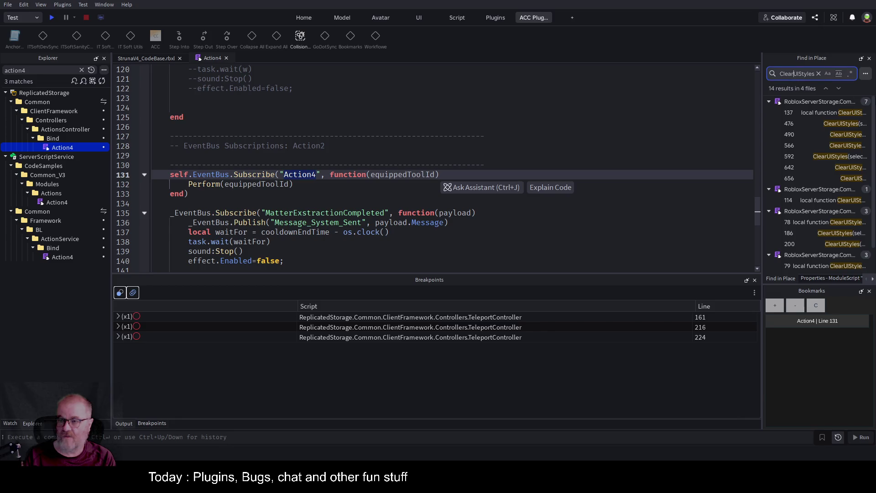
pyautogui.hotkey('ctrl', 'a')
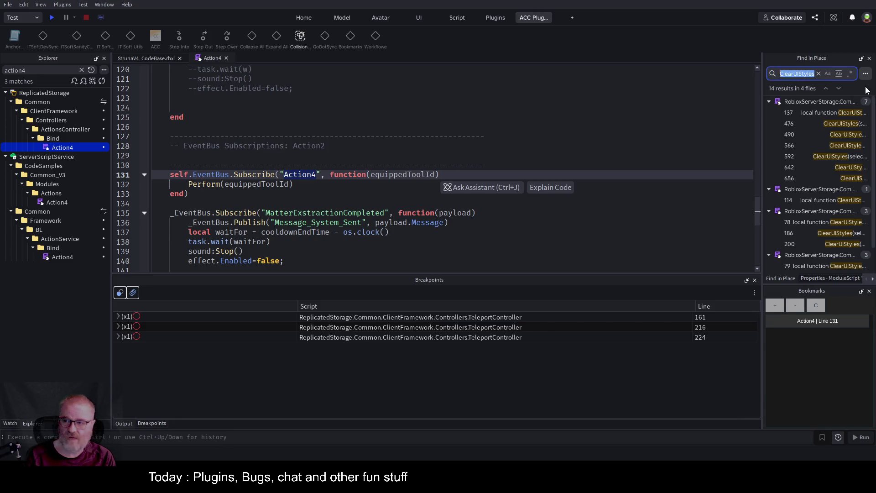
pyautogui.write('Action4')
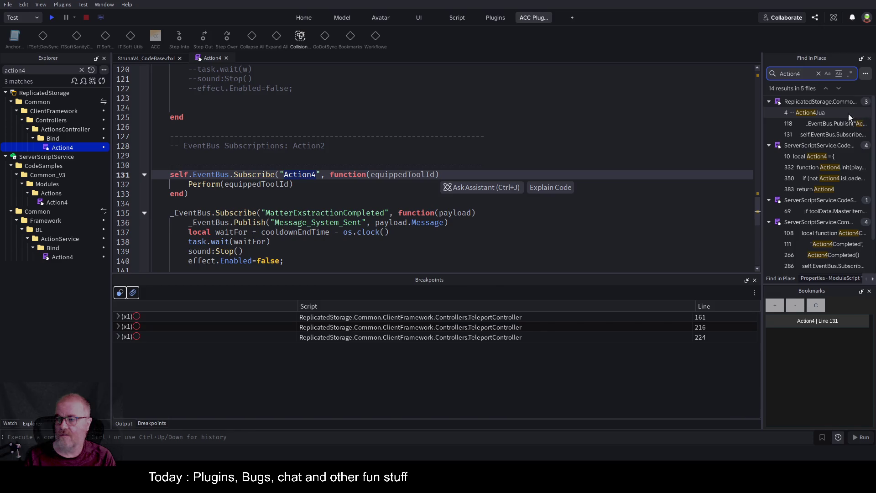
# Step: Dock the Action4 search results along the bottom and move the ACC Function List and other panels right
pyautogui.moveTo(810, 61)
pyautogui.mouseDown()
pyautogui.moveTo(773, 149)
pyautogui.moveTo(314, 343)
pyautogui.moveTo(433, 378)
pyautogui.mouseUp()
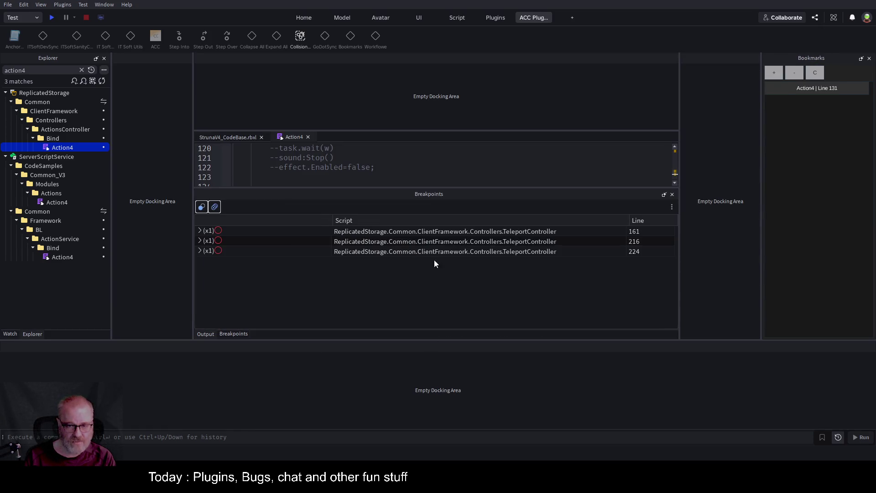
pyautogui.moveTo(437, 268); pyautogui.dragTo(438, 269)
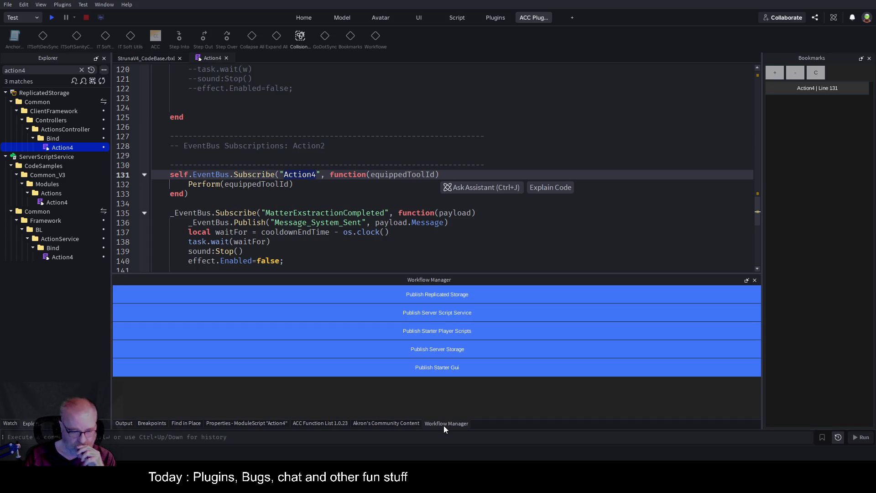
pyautogui.moveTo(451, 423)
pyautogui.mouseDown()
pyautogui.moveTo(842, 181)
pyautogui.moveTo(821, 198)
pyautogui.mouseUp()
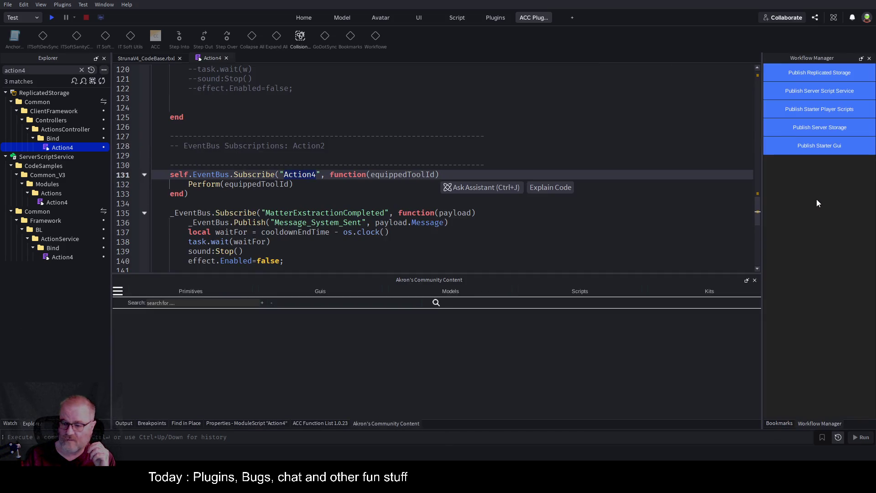
pyautogui.moveTo(389, 424)
pyautogui.mouseDown()
pyautogui.moveTo(765, 226)
pyautogui.moveTo(813, 174)
pyautogui.moveTo(817, 199)
pyautogui.mouseUp()
pyautogui.moveTo(348, 424)
pyautogui.mouseDown()
pyautogui.moveTo(630, 366)
pyautogui.moveTo(799, 175)
pyautogui.mouseUp()
pyautogui.moveTo(820, 210); pyautogui.dragTo(822, 195)
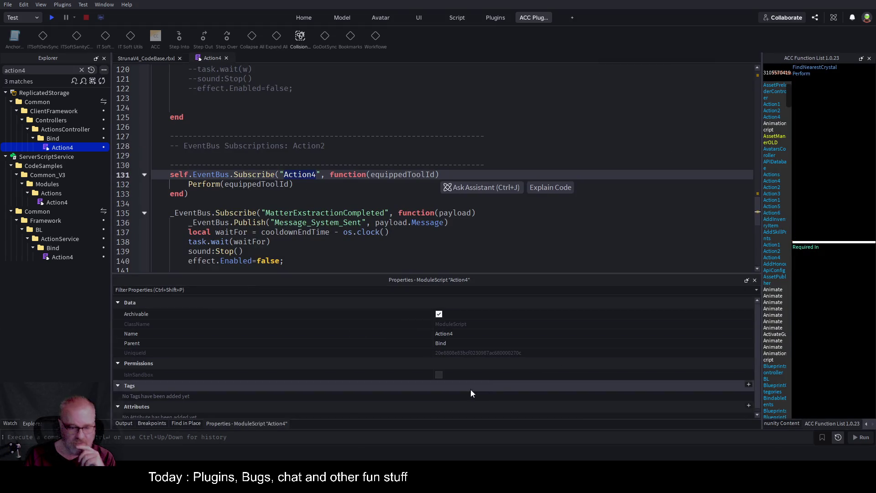
pyautogui.click(182, 424)
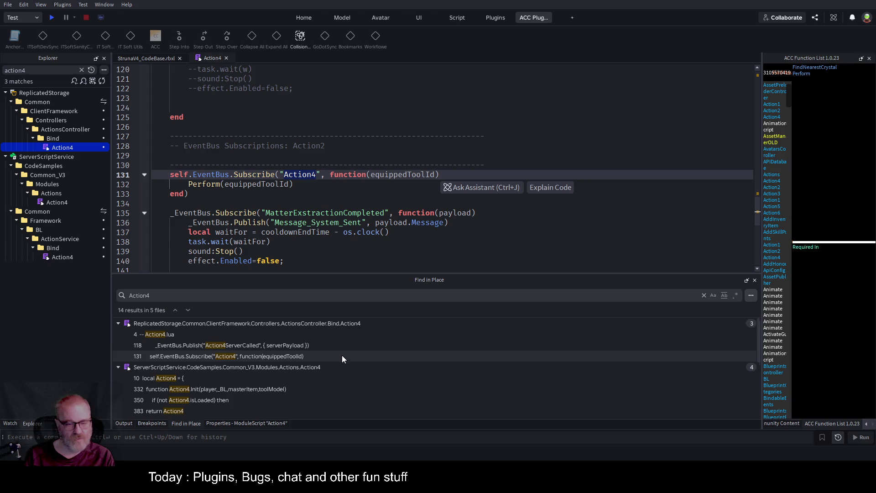
# Step: Collapse the Modules.Actions.Action4, ToolsController, ActionService Bind.Action4 and readme result groups
pyautogui.scroll(-2, 341, 354)
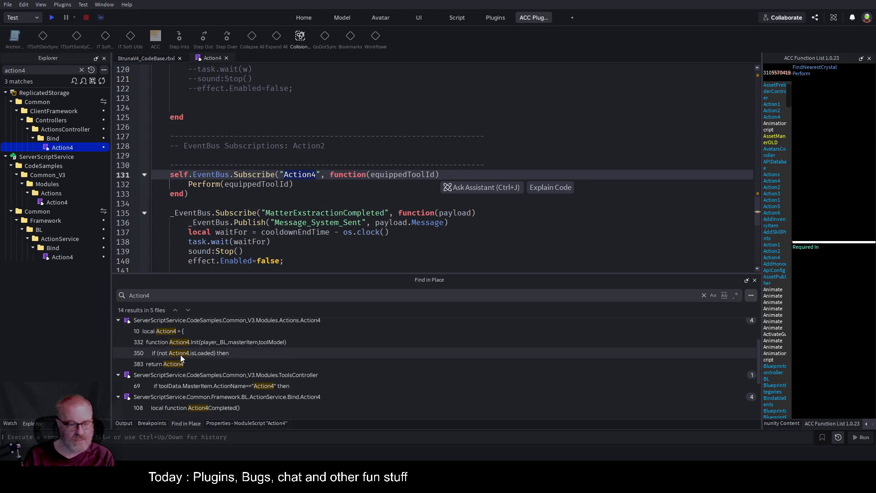
pyautogui.click(119, 321)
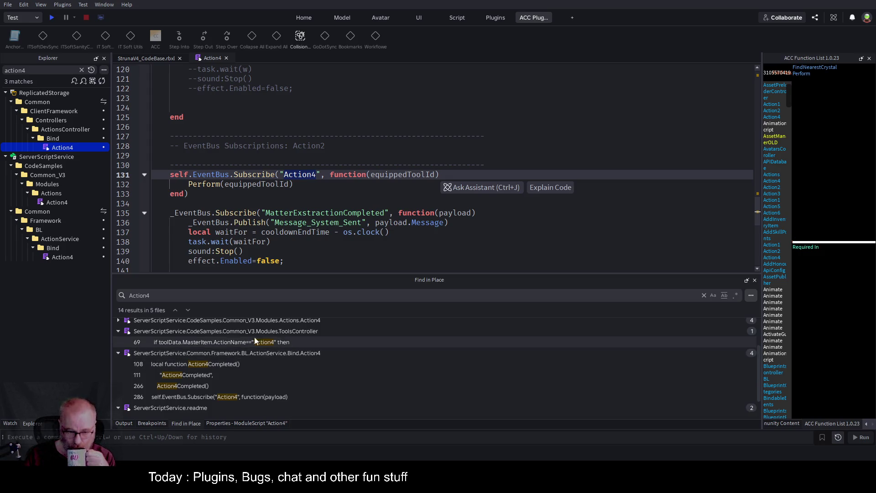
pyautogui.click(119, 331)
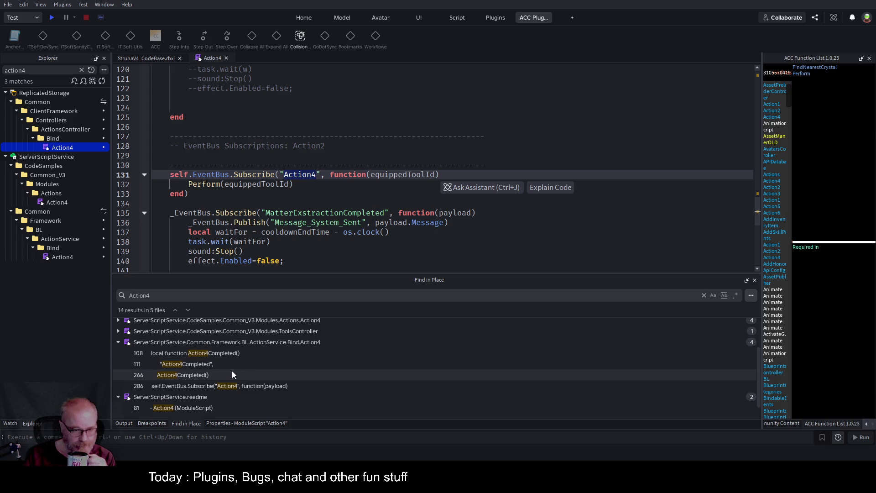
pyautogui.click(118, 343)
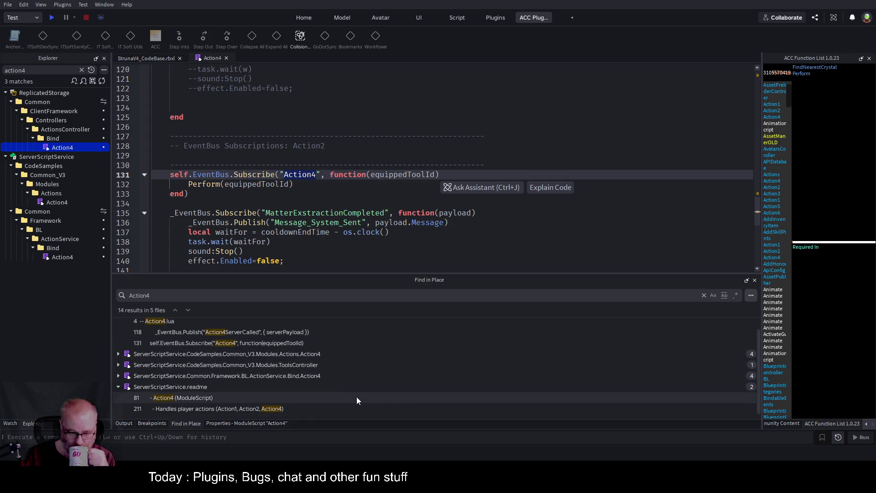
pyautogui.click(118, 386)
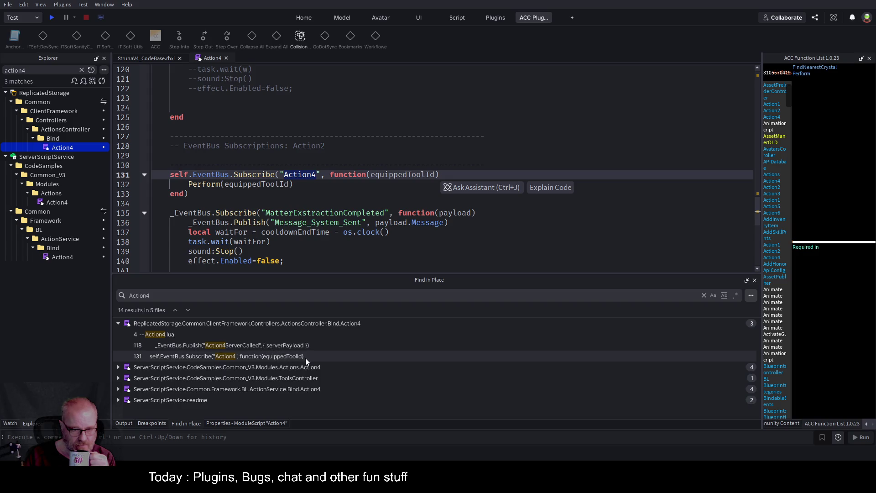
# Step: Jump to the Subscribe match on line 131 of the client Action4 script
pyautogui.click(281, 358)
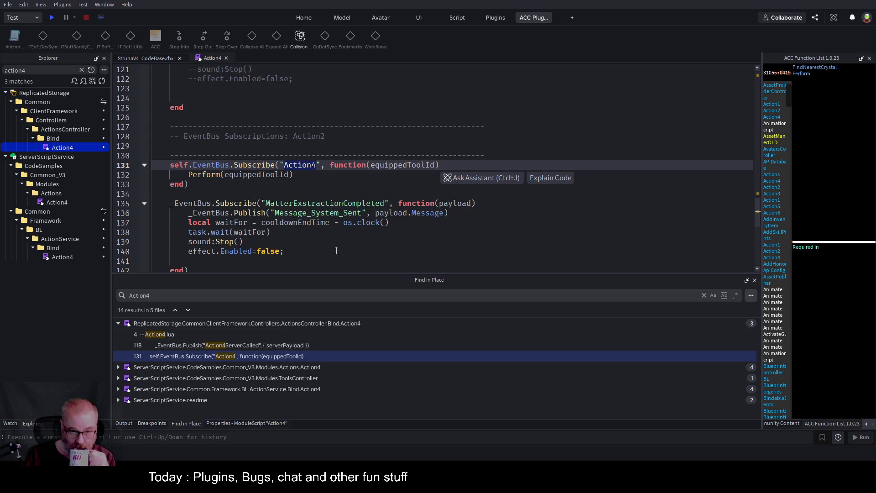
pyautogui.click(341, 189)
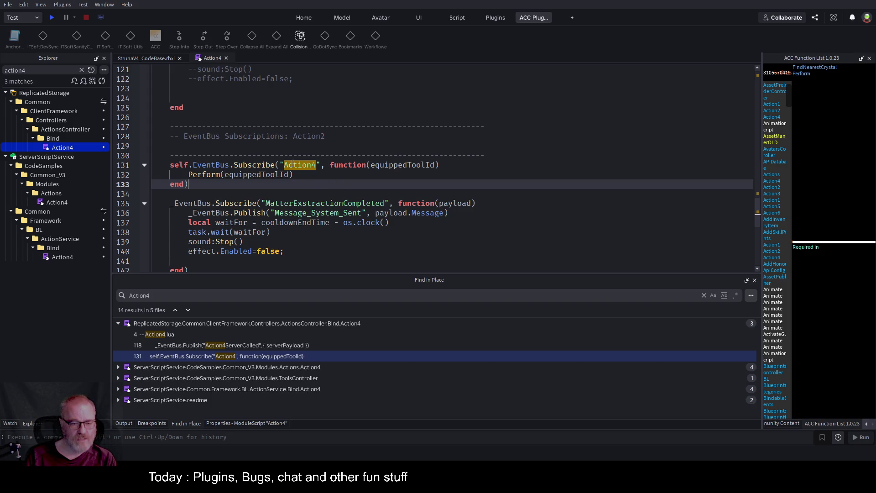
pyautogui.click(300, 164)
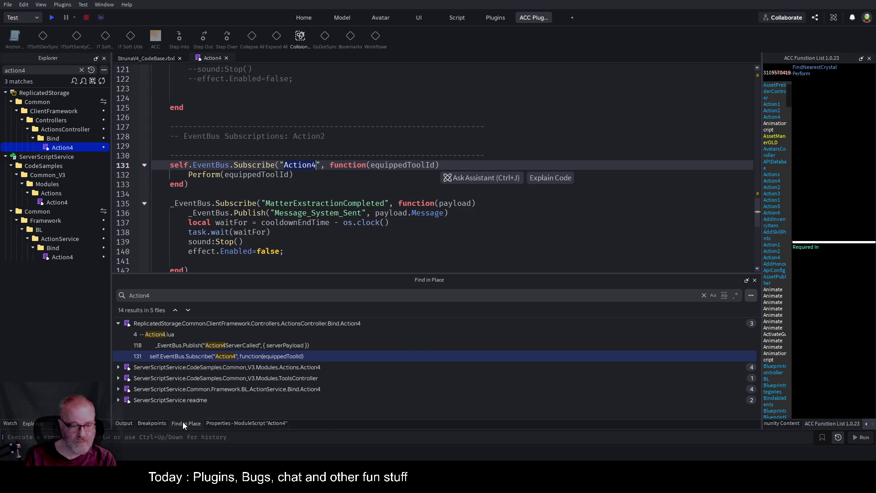
pyautogui.click(118, 295)
# Step: Search for Publish("Action4, open the line 118 match, and review the payload code above it
pyautogui.write('Publish')
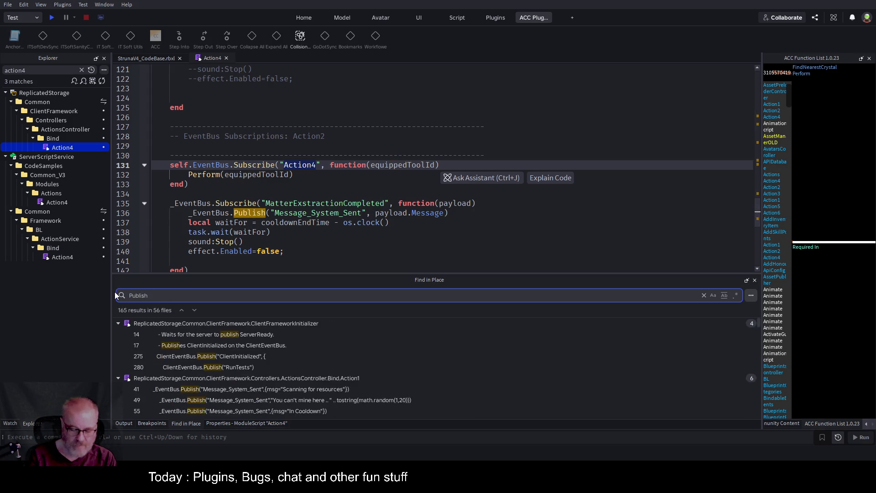
pyautogui.write('("Action4')
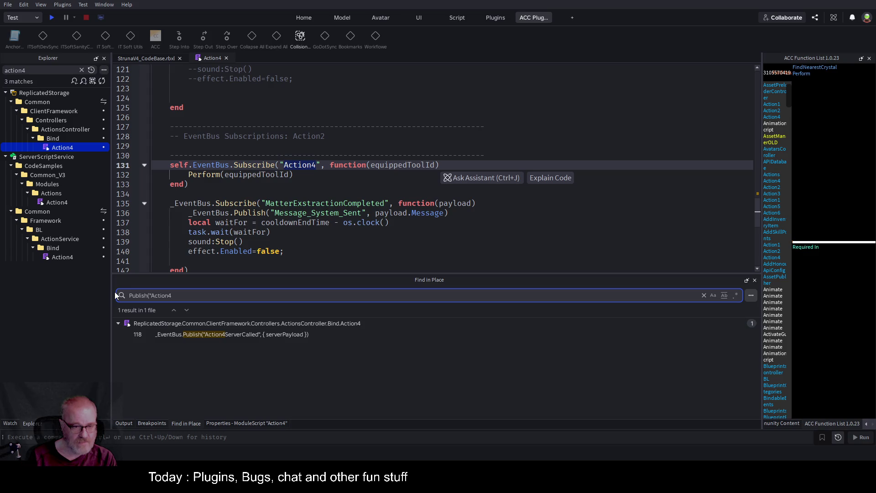
pyautogui.click(220, 335)
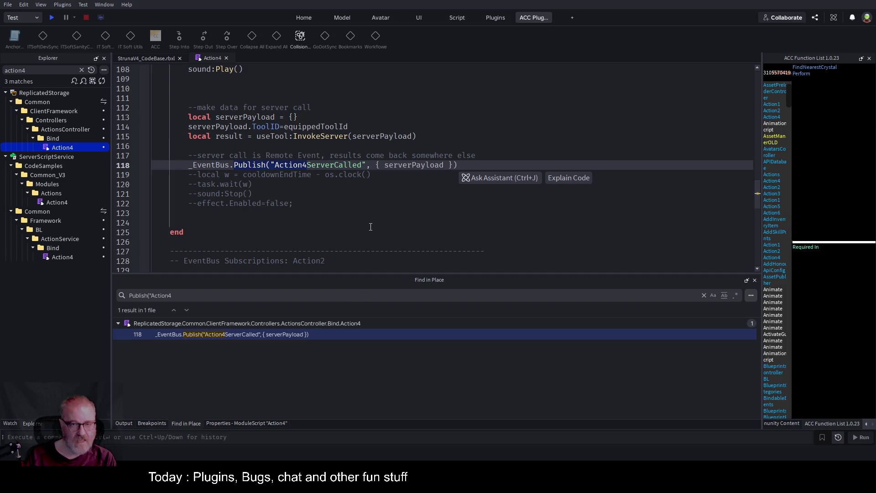
pyautogui.click(369, 222)
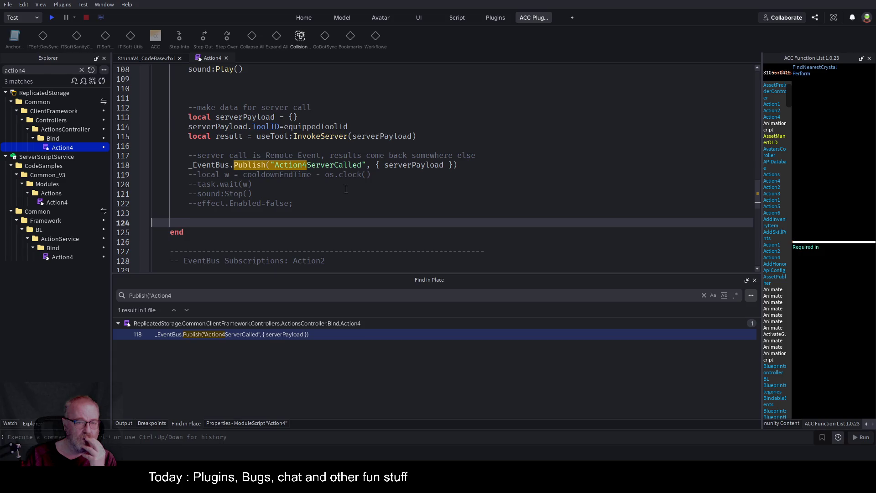
pyautogui.scroll(3, 346, 189)
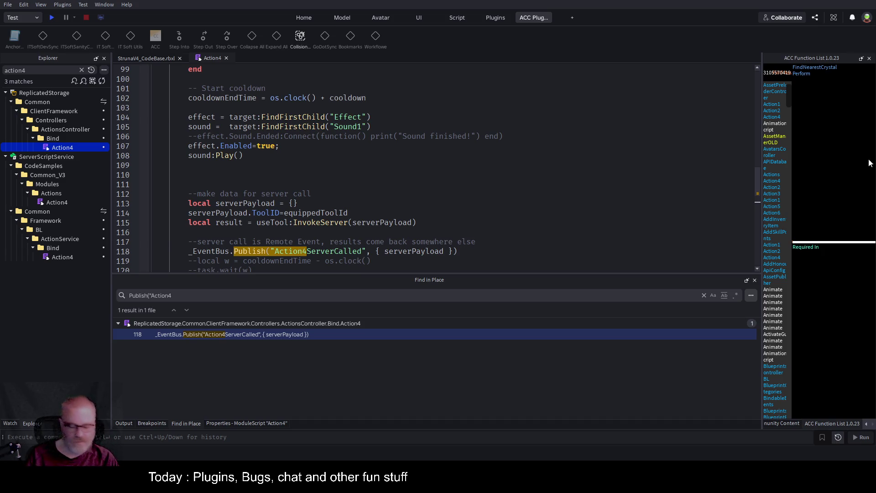
pyautogui.click(866, 425)
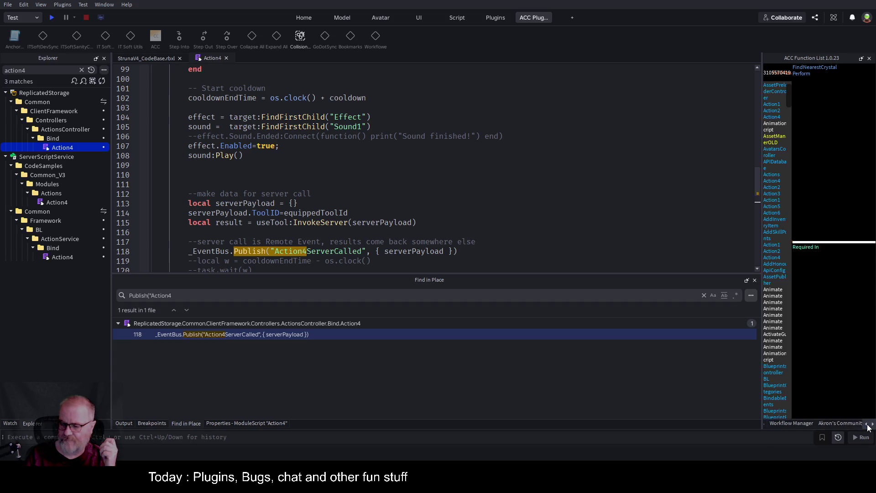
# Step: Cycle through the Workflow Manager and Community Content panels to reach the Bookmarks panel
pyautogui.click(819, 424)
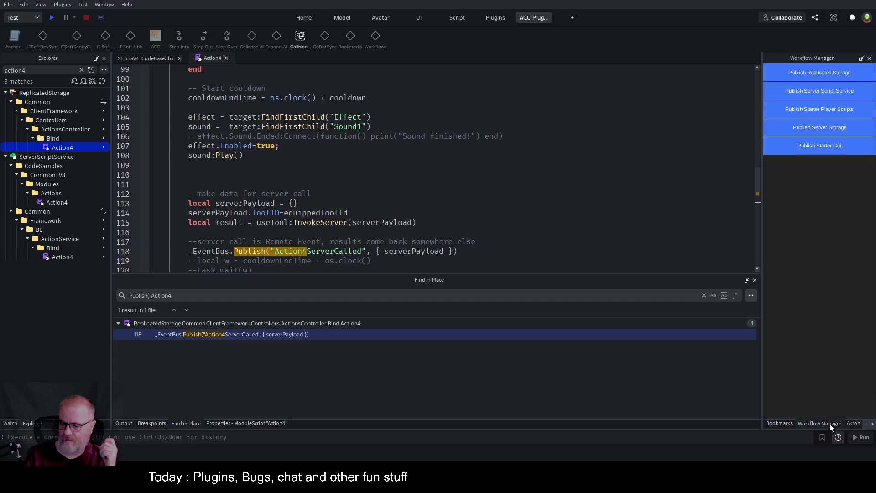
pyautogui.click(854, 423)
pyautogui.click(777, 424)
pyautogui.click(866, 425)
# Step: Jump to the bookmarked Action4 line 131 and start a play-test
pyautogui.click(778, 423)
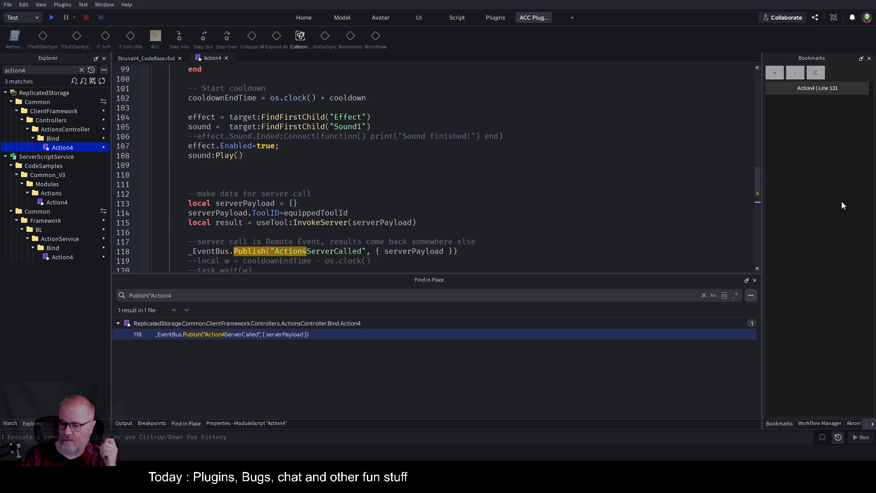
pyautogui.click(816, 89)
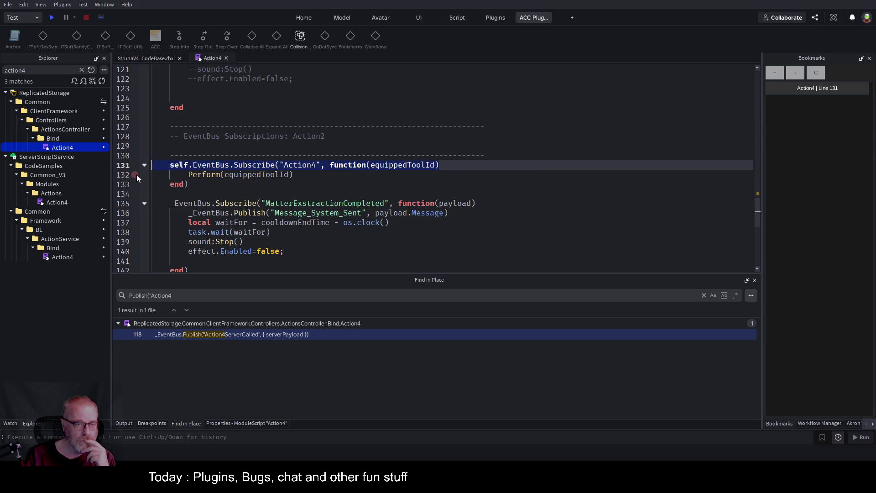
pyautogui.click(53, 17)
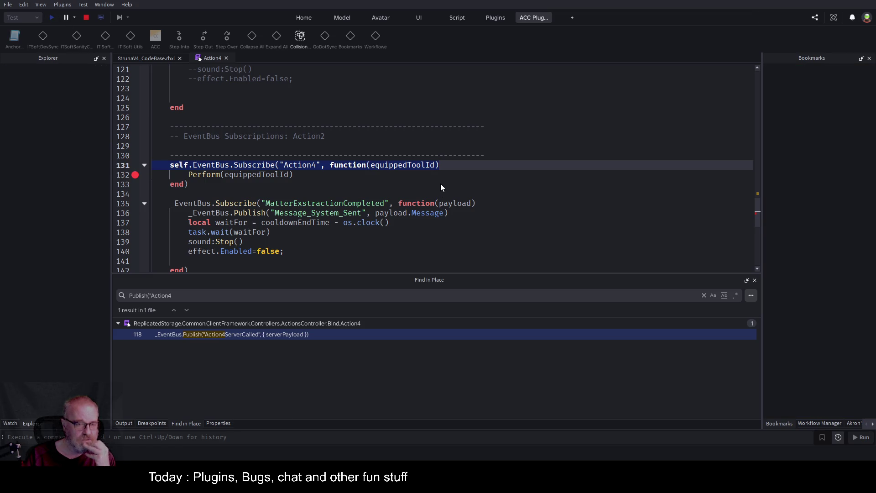
# Step: Switch to the enlarged game view, show the Output log, and run the character forward
pyautogui.click(155, 58)
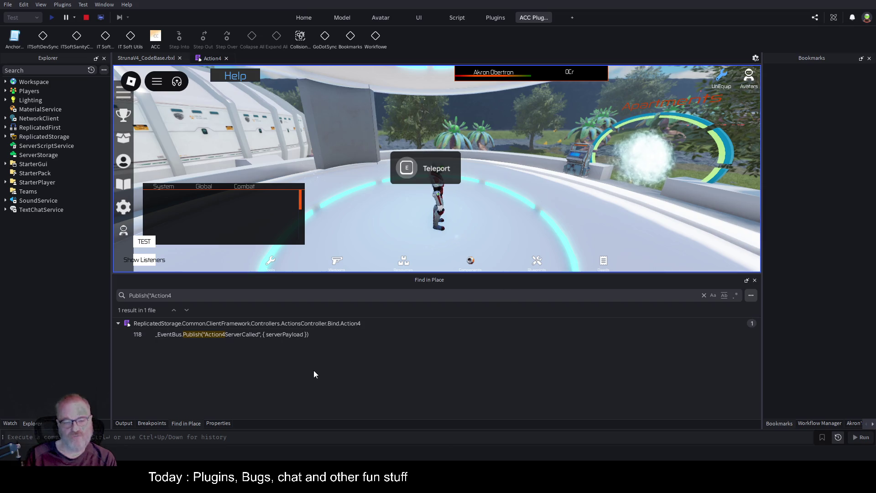
pyautogui.moveTo(400, 273)
pyautogui.mouseDown()
pyautogui.moveTo(419, 343)
pyautogui.moveTo(419, 326)
pyautogui.mouseUp()
pyautogui.click(125, 423)
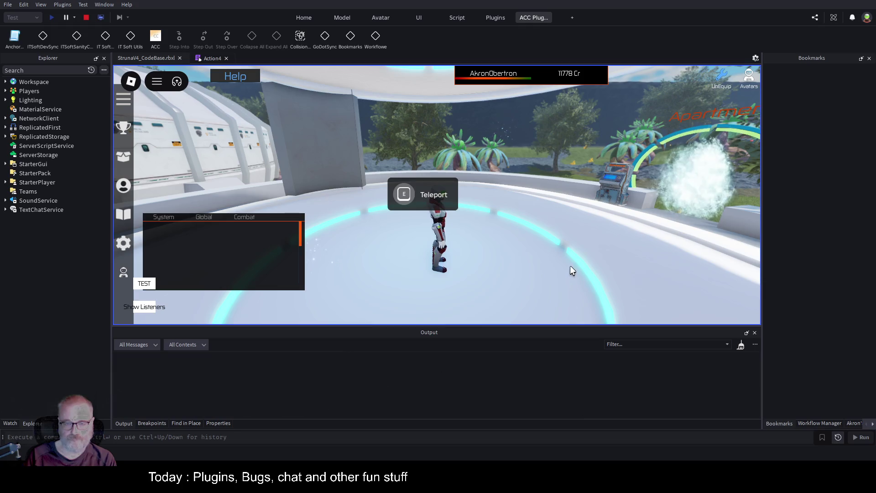
pyautogui.press('w')
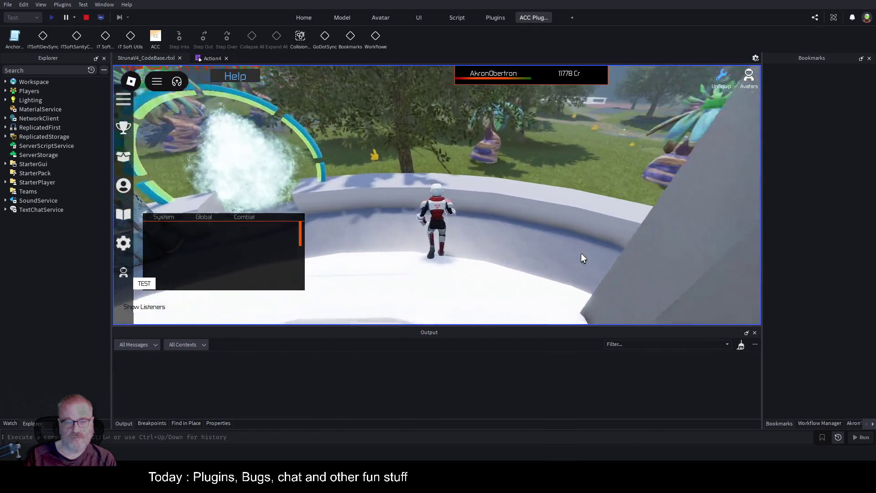
pyautogui.press('space')
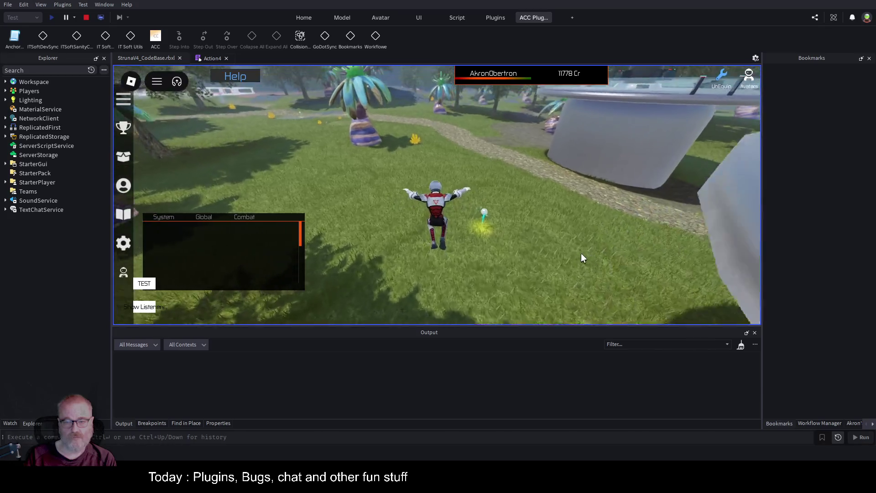
# Step: Equip the DE001 tool, use it on the yellow crystal to trigger Action4, then stop the test
pyautogui.press('i')
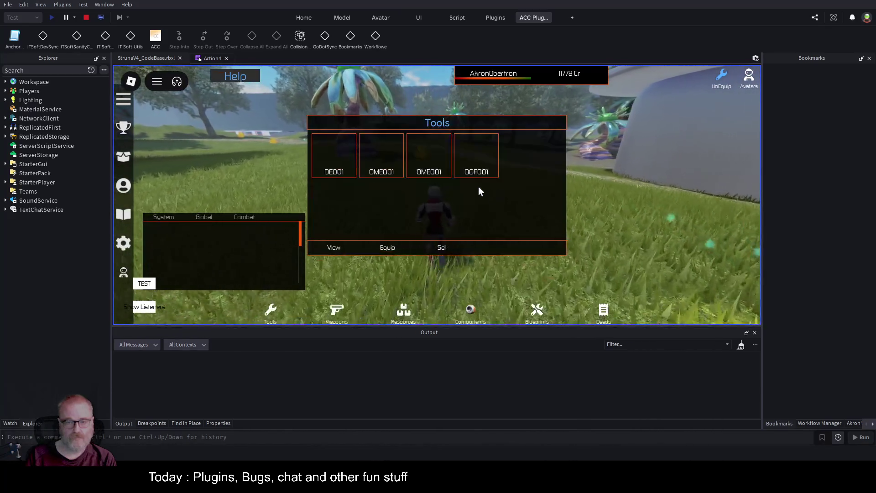
pyautogui.click(334, 155)
pyautogui.click(387, 247)
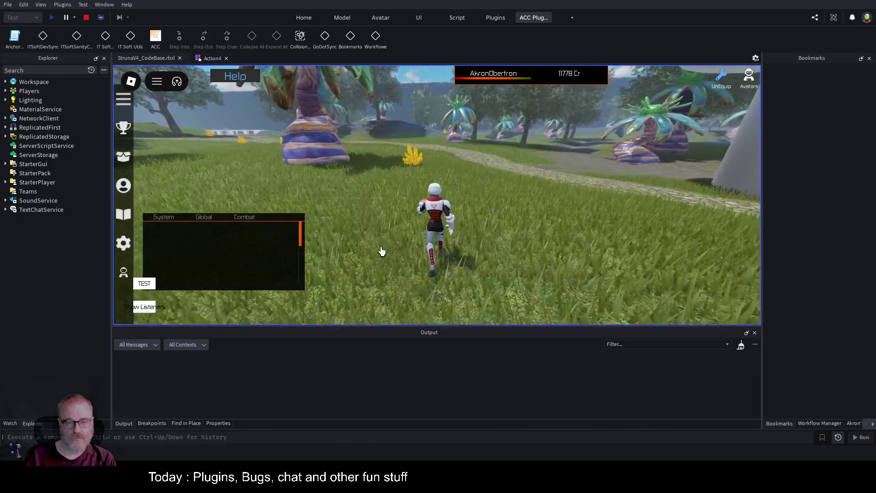
pyautogui.press('w')
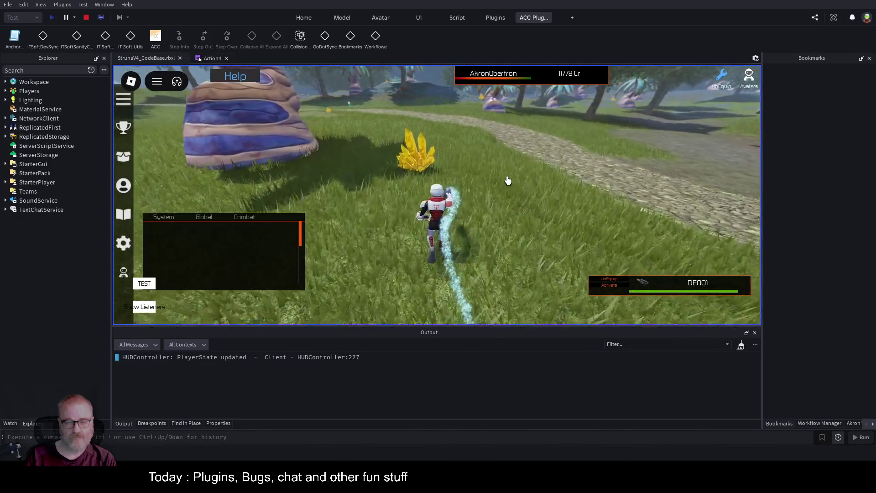
pyautogui.click(501, 178)
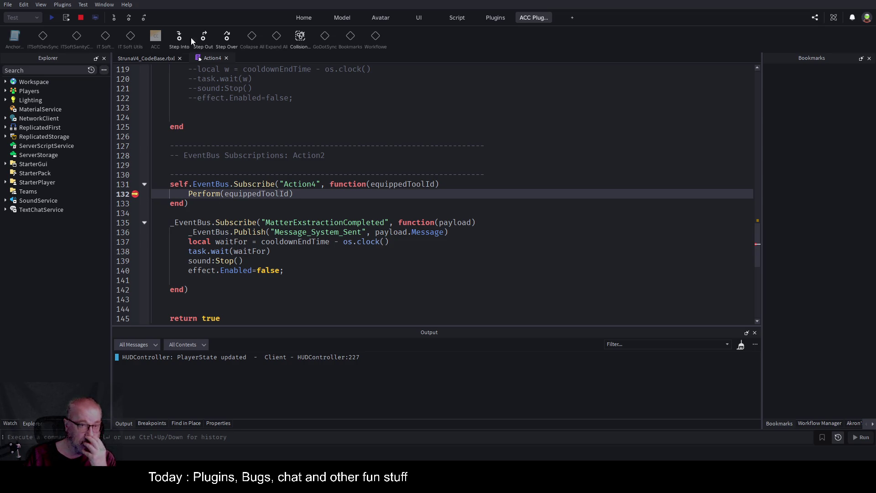
pyautogui.click(81, 17)
pyautogui.write('action4')
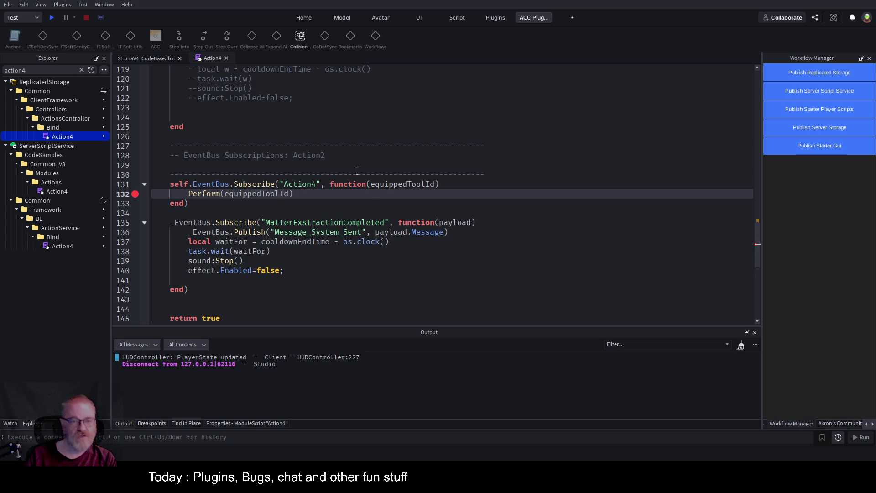
pyautogui.click(416, 169)
# Step: Declare local autoUse = true on line 129
pyautogui.write('local autoUse = f')
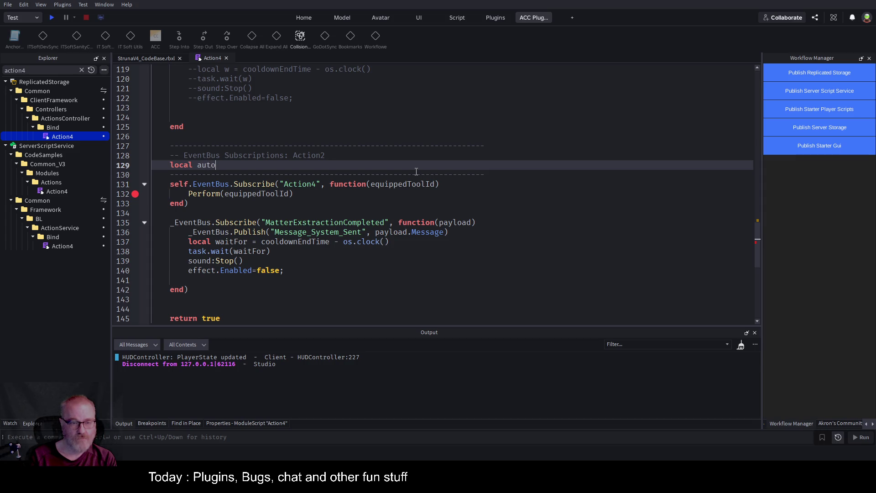
pyautogui.write('alse')
pyautogui.press('Down')
pyautogui.press('Down')
pyautogui.press('Down')
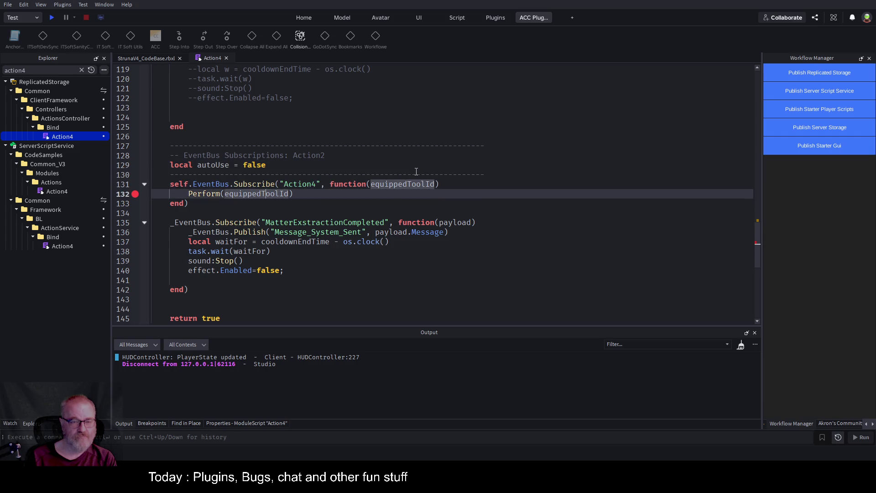
pyautogui.press('Up')
pyautogui.press('Up')
pyautogui.press('Up')
pyautogui.press('BackSpace')
pyautogui.press('BackSpace')
pyautogui.press('BackSpace')
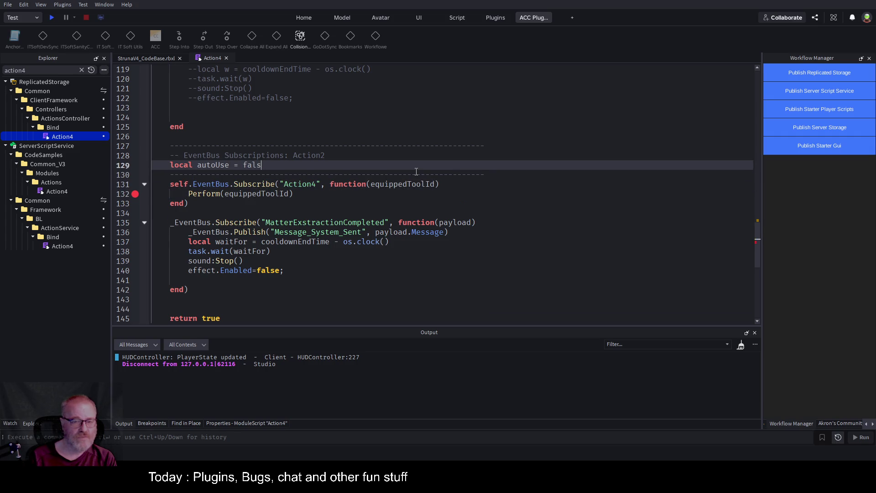
pyautogui.write('true')
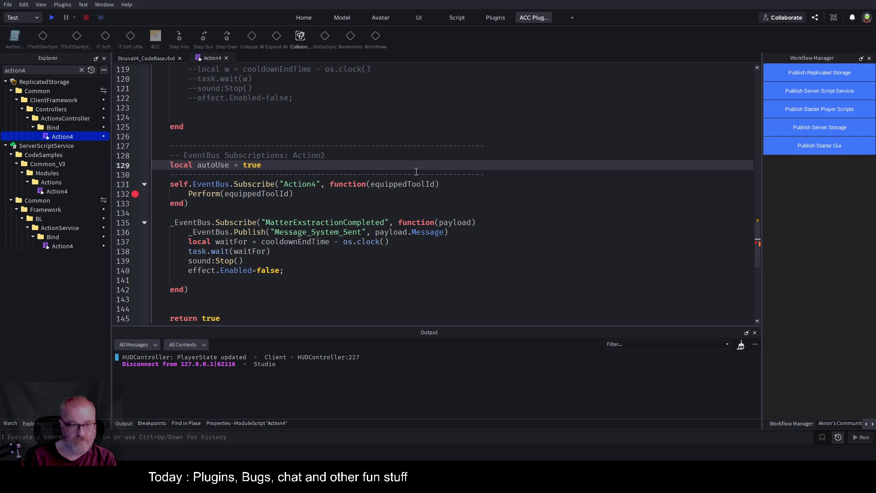
# Step: Add an 'if autoUse then' line above the Perform call
pyautogui.press('Down')
pyautogui.press('Down')
pyautogui.press('Down')
pyautogui.press('End')
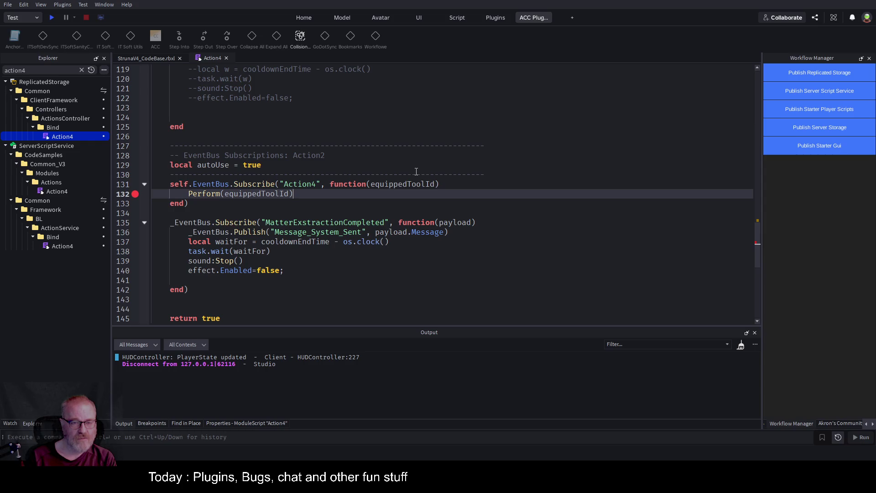
pyautogui.press('Home')
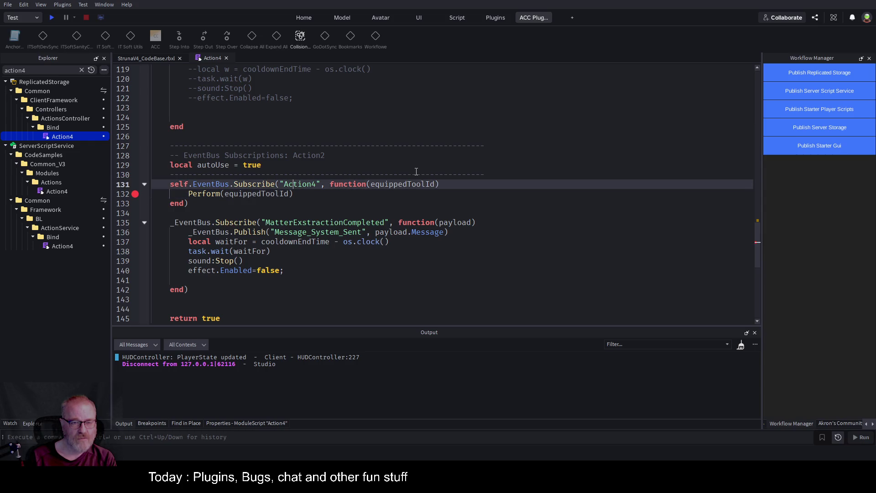
pyautogui.press('Return')
pyautogui.press('Up')
pyautogui.write('if autoUse then')
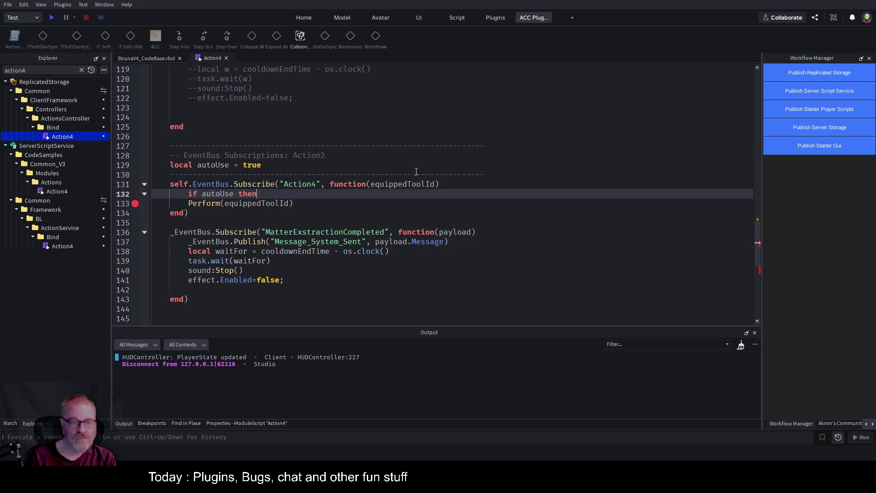
pyautogui.press('Return')
# Step: Declare local inAutoUse = false below the autoUse declaration
pyautogui.press('Up')
pyautogui.press('Up')
pyautogui.press('Up')
pyautogui.press('Up')
pyautogui.press('End')
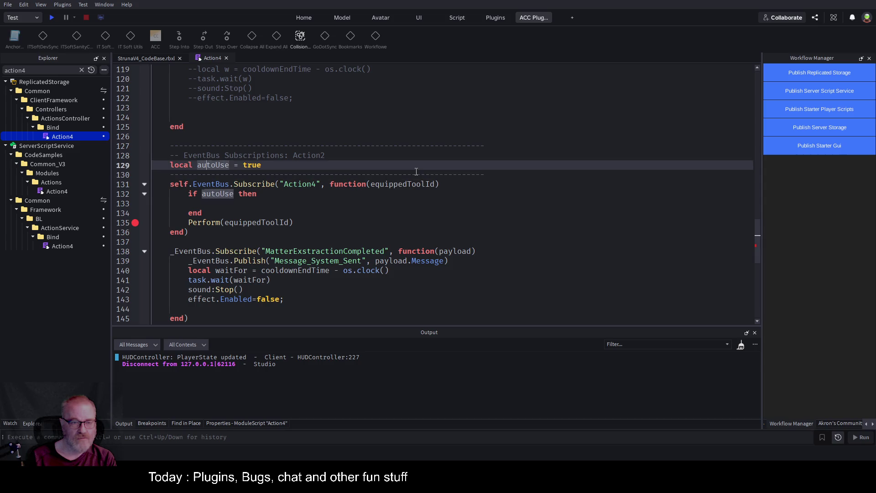
pyautogui.press('Return')
pyautogui.write('local ')
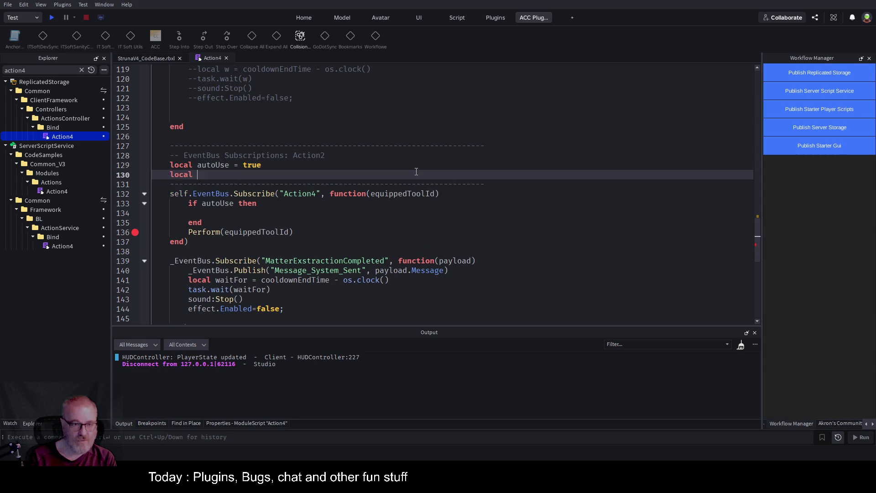
pyautogui.write('inAutoU')
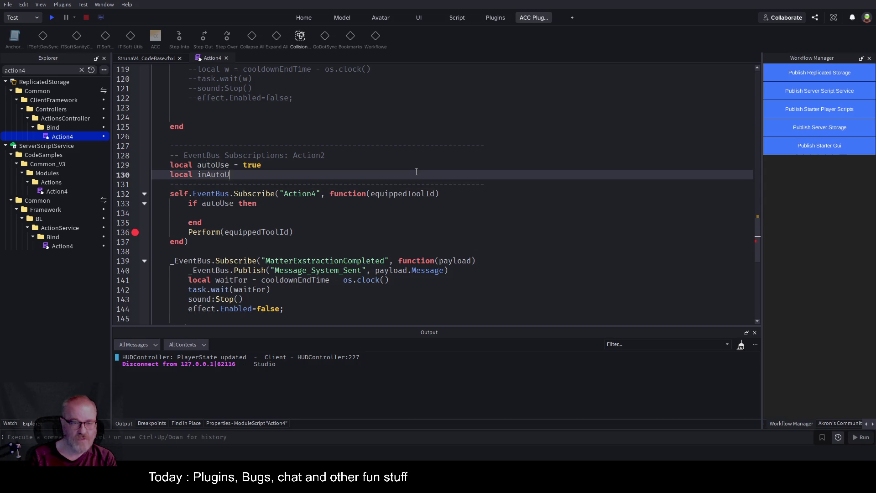
pyautogui.write('se = false')
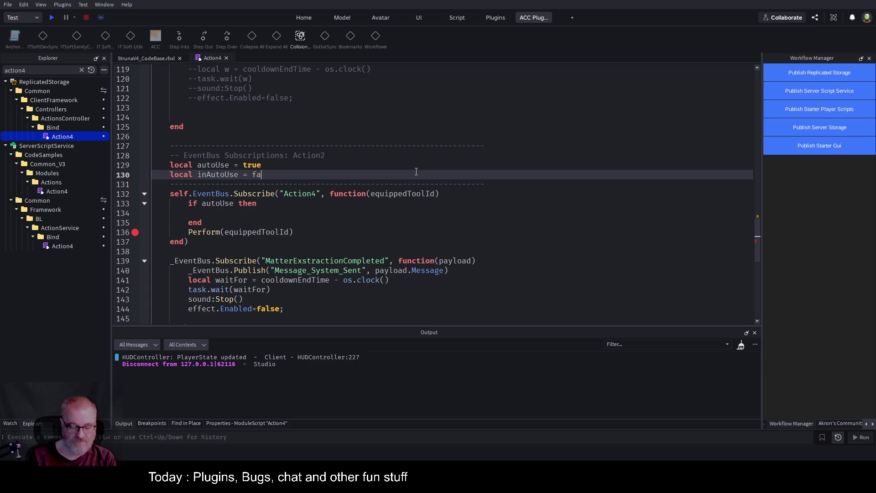
# Step: Set inAutoUse=true inside the if autoUse block
pyautogui.press('Down')
pyautogui.press('Down')
pyautogui.press('Down')
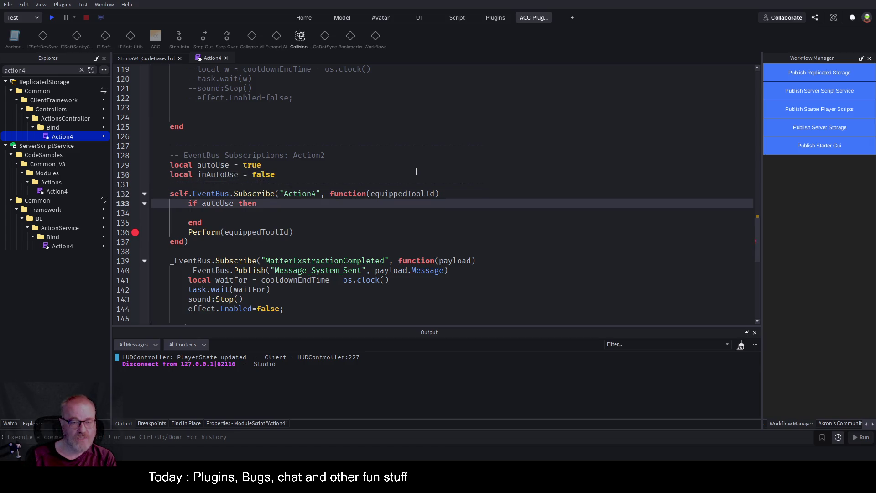
pyautogui.press('Return')
pyautogui.write('inAutoUse=true')
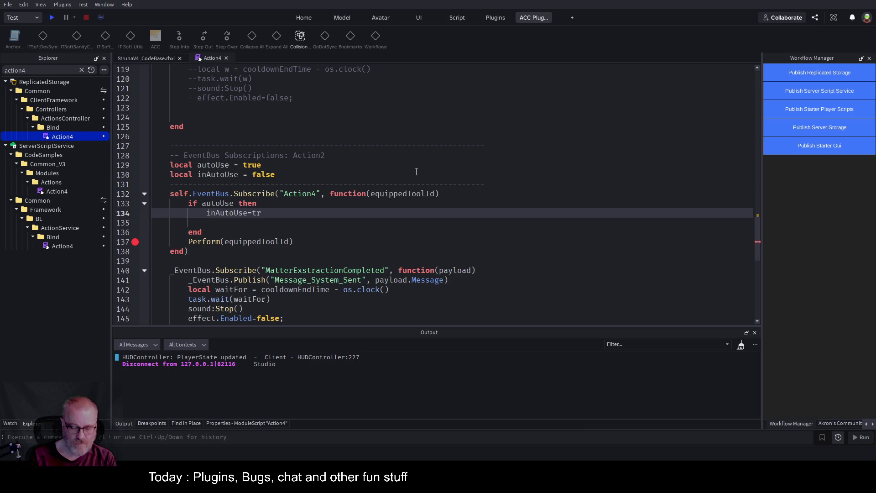
pyautogui.press('Down')
pyautogui.press('Tab')
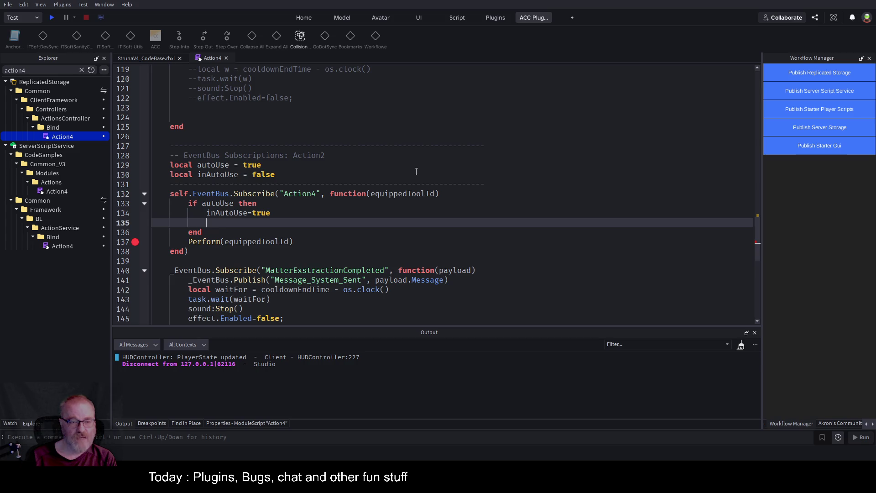
pyautogui.press('Down')
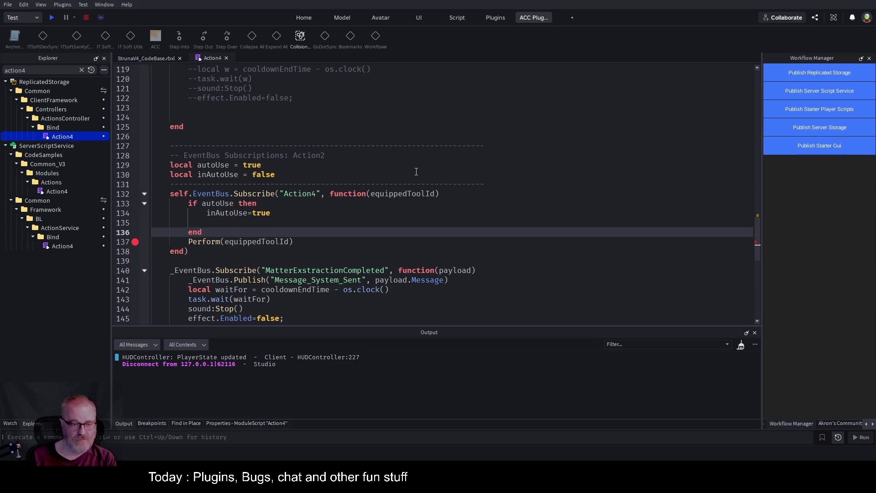
# Step: Add an 'if autoUse and inAutoUse then' block after the Perform call
pyautogui.press('Down')
pyautogui.press('End')
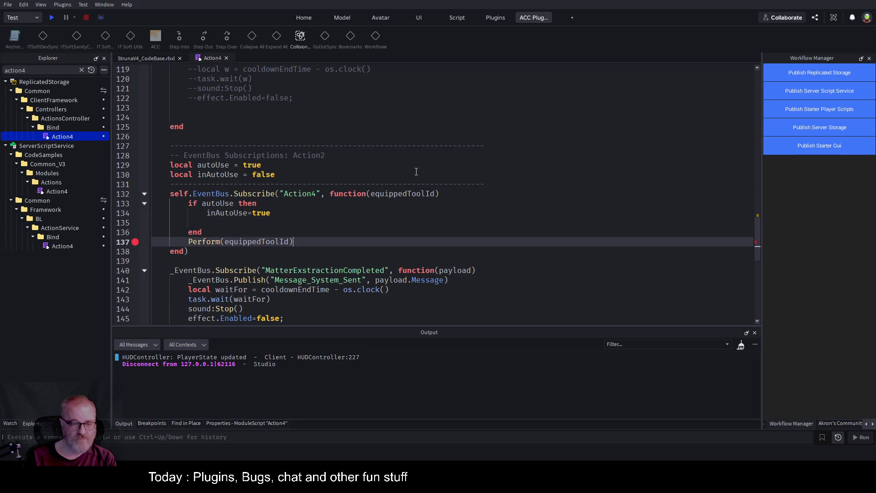
pyautogui.press('Return')
pyautogui.press('Return')
pyautogui.press('Up')
pyautogui.write('if')
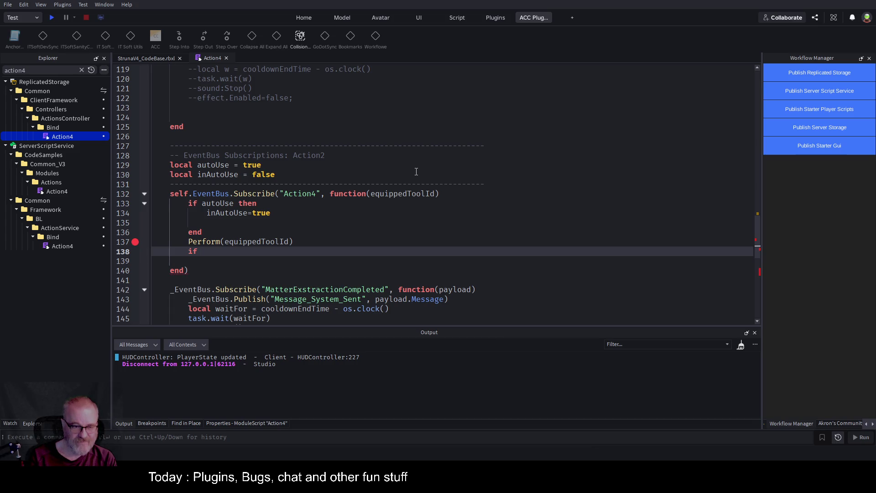
pyautogui.write(' autoUse and inAutoUse then')
pyautogui.press('Return')
# Step: Copy the Perform(equippedToolId) call from line 137 into the new if block
pyautogui.press('Up')
pyautogui.press('Up')
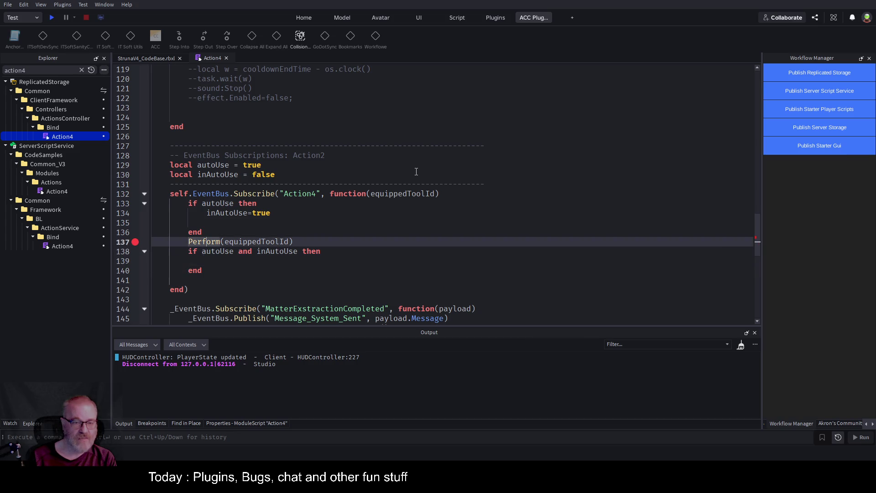
pyautogui.hotkey('shift', 'End')
pyautogui.hotkey('ctrl', 'c')
pyautogui.press('Down')
pyautogui.press('Down')
pyautogui.hotkey('ctrl', 'v')
# Step: Review the subscription code, the if autoUse block and the flag declarations
pyautogui.press('Up')
pyautogui.press('Up')
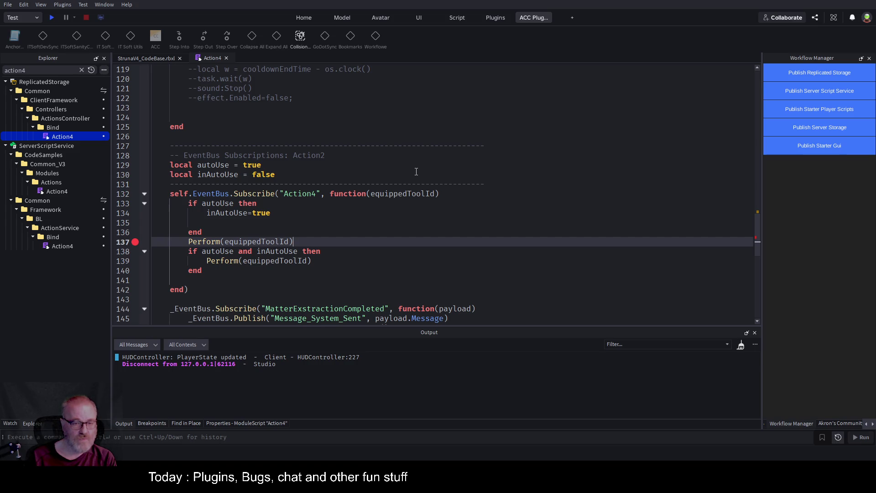
pyautogui.press('Down')
pyautogui.press('Down')
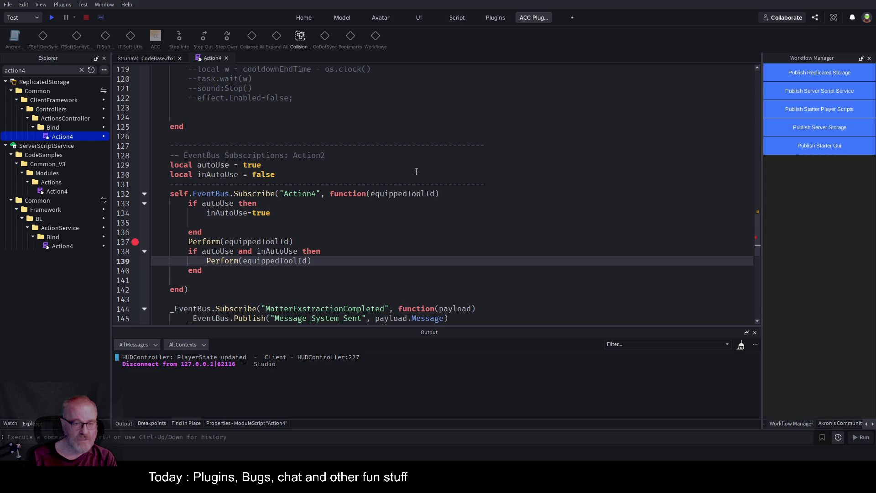
pyautogui.press('Up')
pyautogui.press('Up')
pyautogui.press('Up')
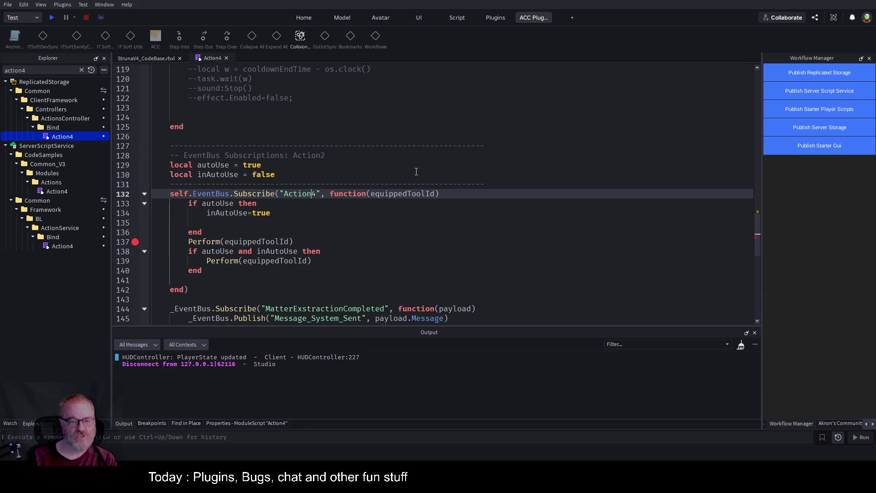
pyautogui.press('Down')
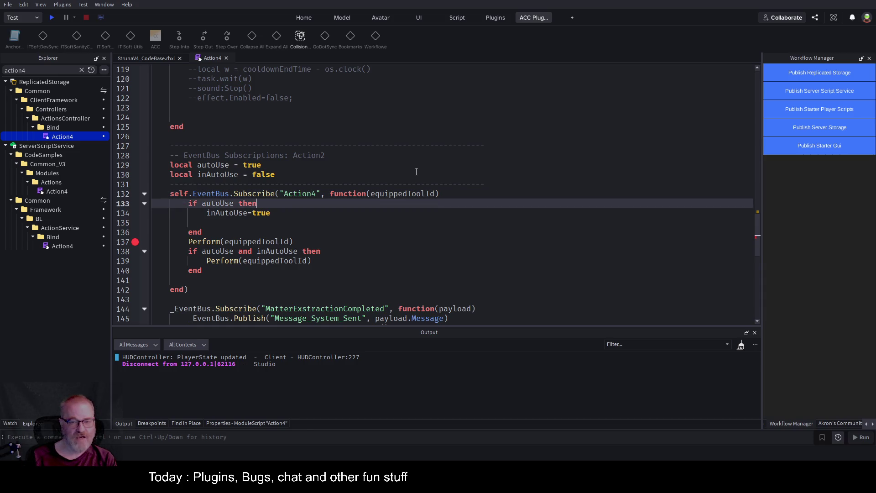
pyautogui.press('Down')
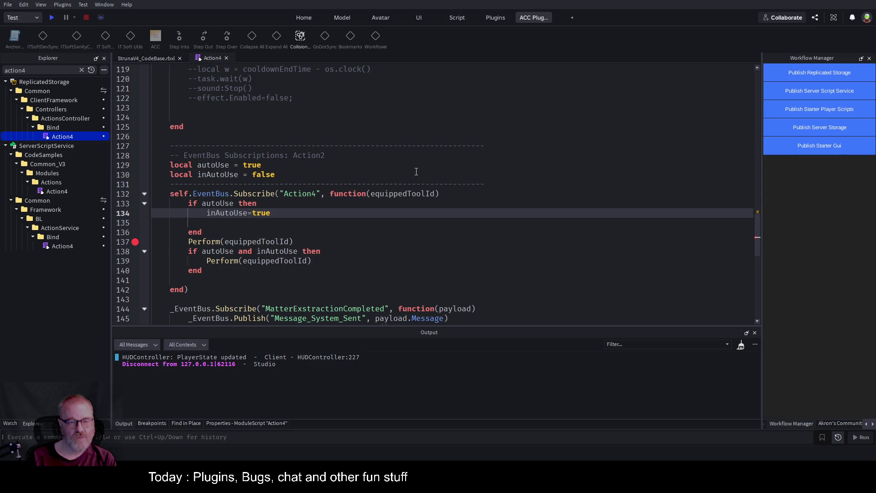
pyautogui.press('Down')
pyautogui.press('Down')
pyautogui.press('Down')
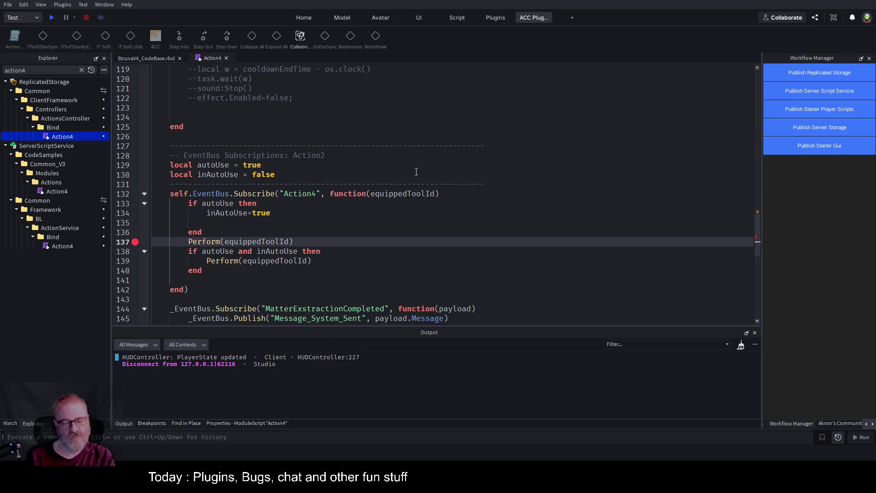
pyautogui.press('Up')
pyautogui.press('Up')
pyautogui.press('Up')
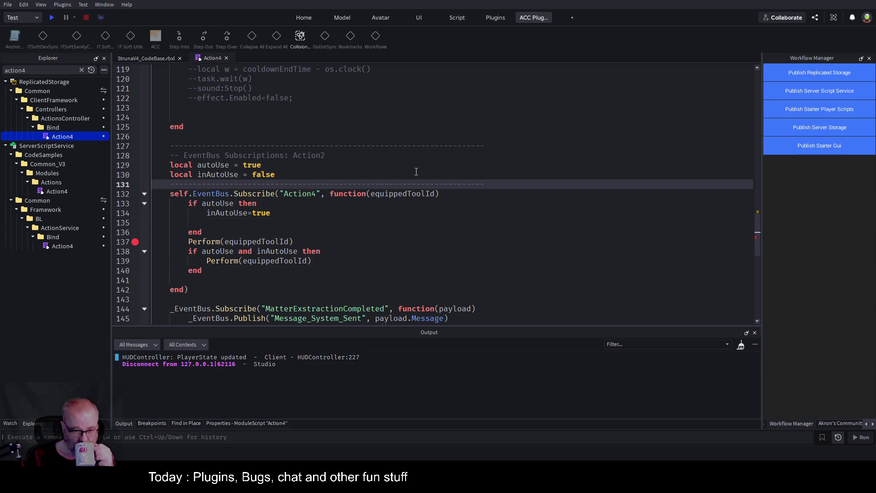
# Step: Insert a blank line after the autoUse declaration
pyautogui.press('Down')
pyautogui.press('Down')
pyautogui.press('Down')
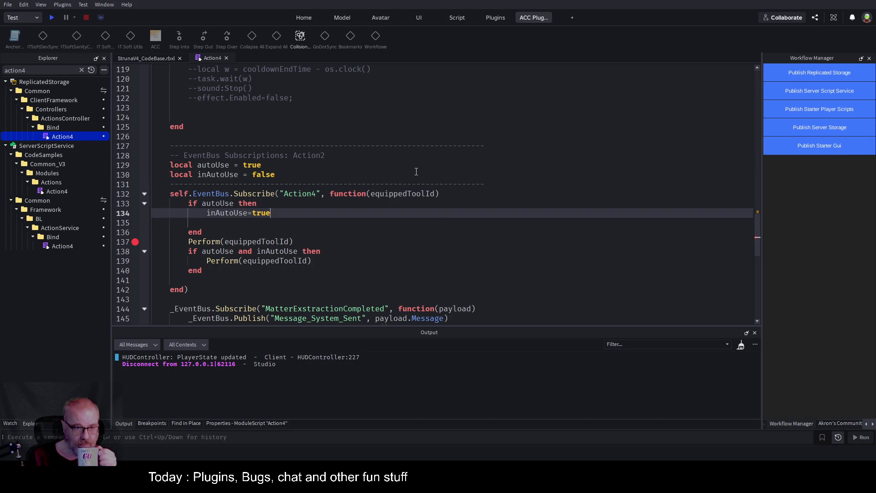
pyautogui.press('Up')
pyautogui.press('Up')
pyautogui.press('Up')
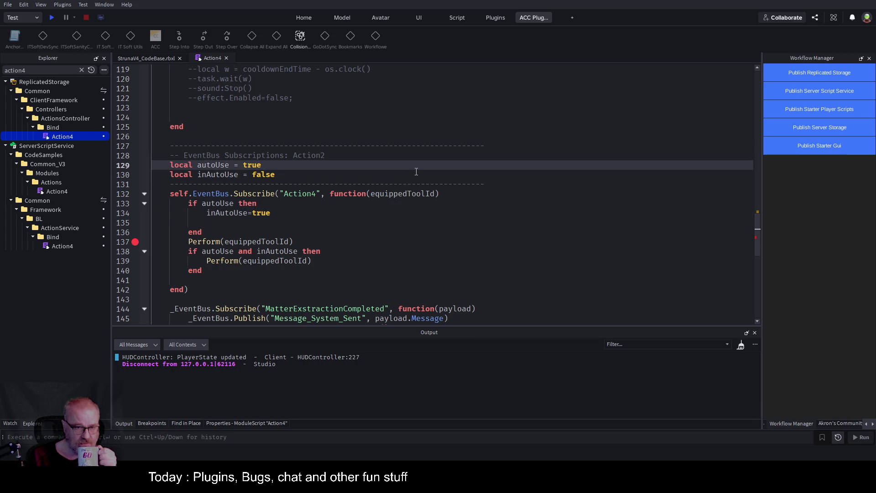
pyautogui.press('Return')
pyautogui.press('Up')
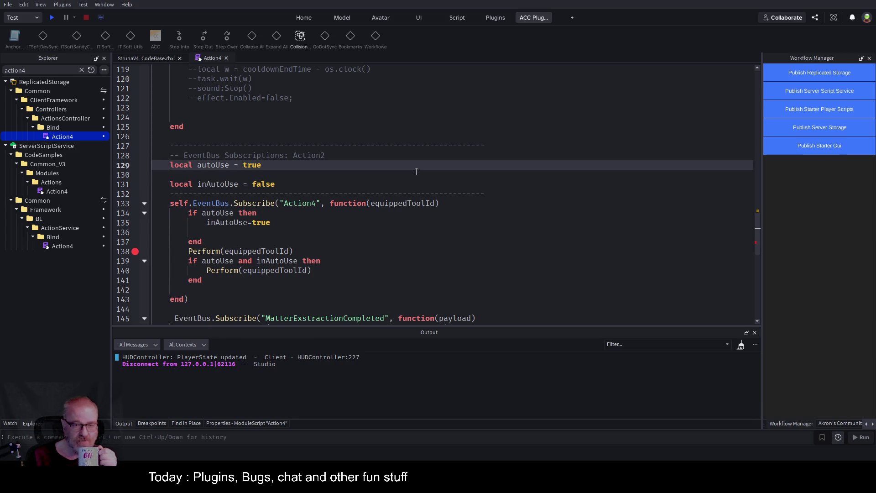
pyautogui.hotkey('shift', 'End')
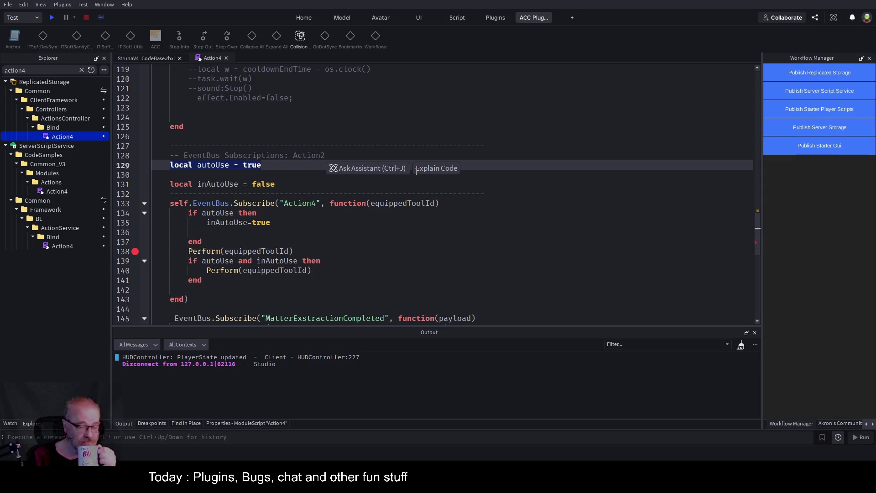
# Step: Step through the if autoUse block, highlighting every use of autoUse
pyautogui.press('Down')
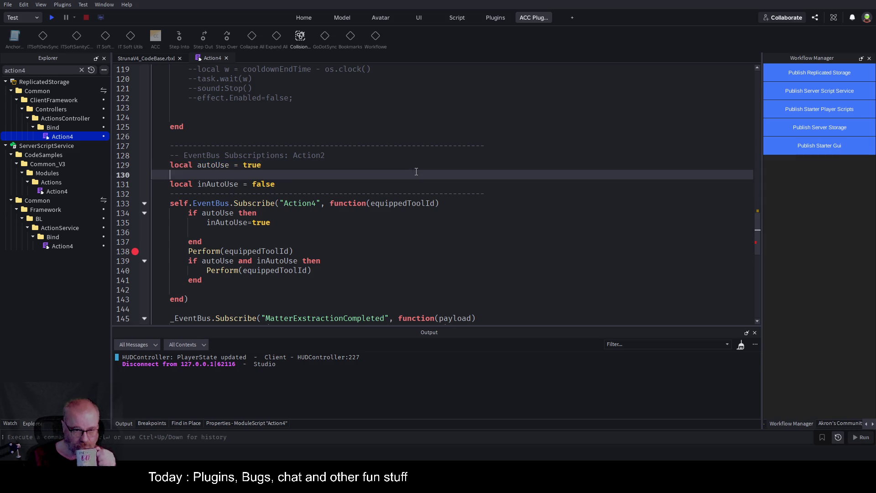
pyautogui.press('Down')
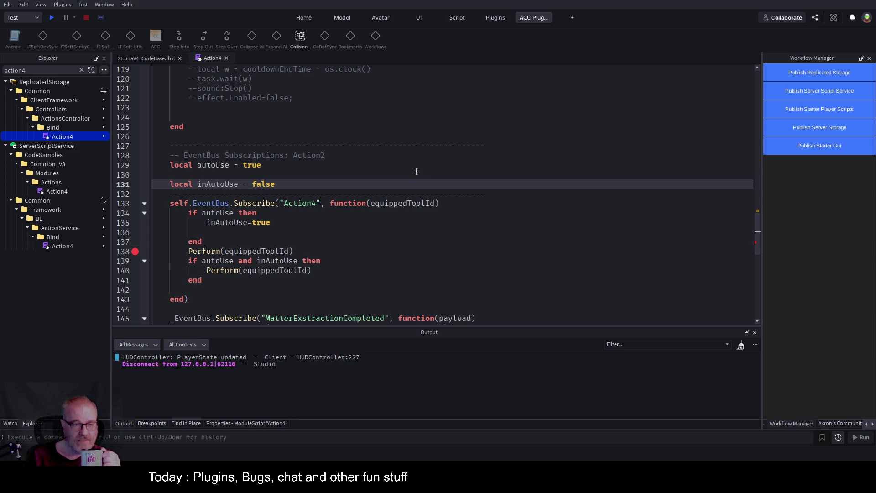
pyautogui.press('Down')
pyautogui.press('Down')
pyautogui.press('Down')
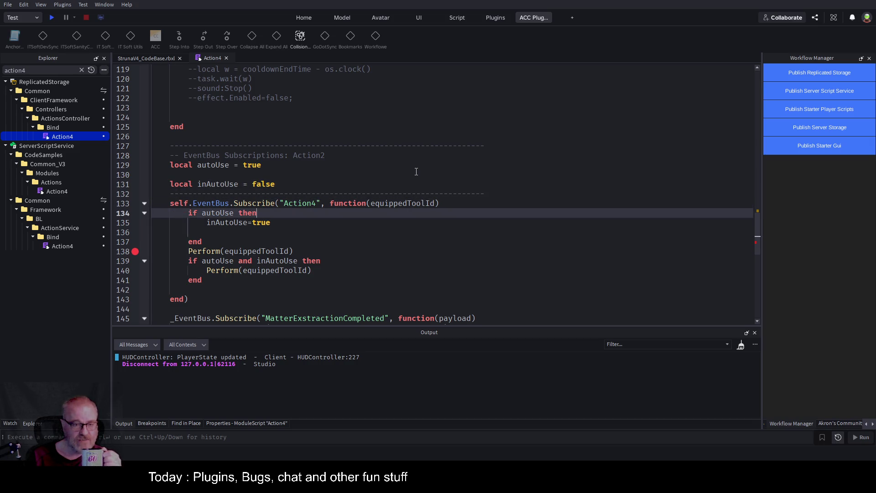
pyautogui.press('Left')
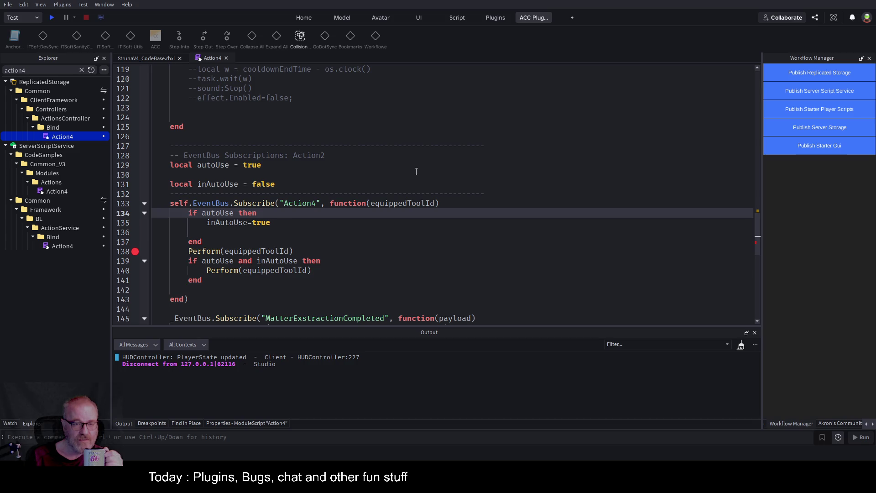
pyautogui.press('Down')
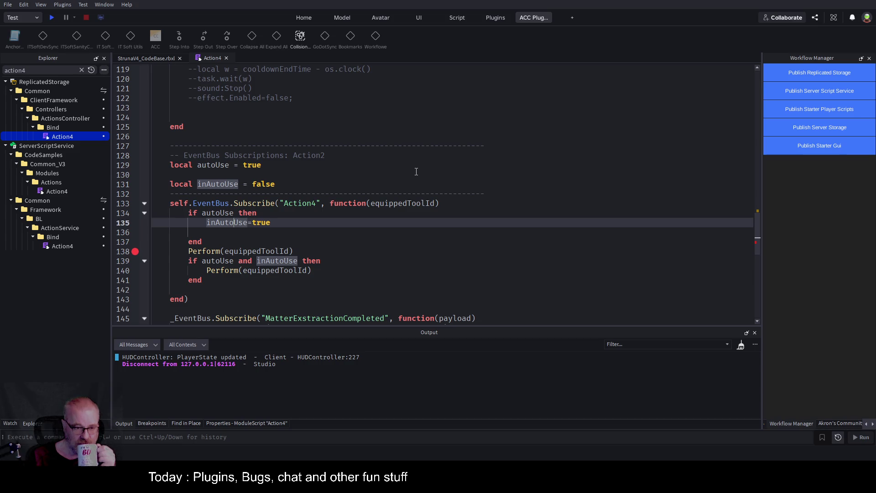
pyautogui.press('Down')
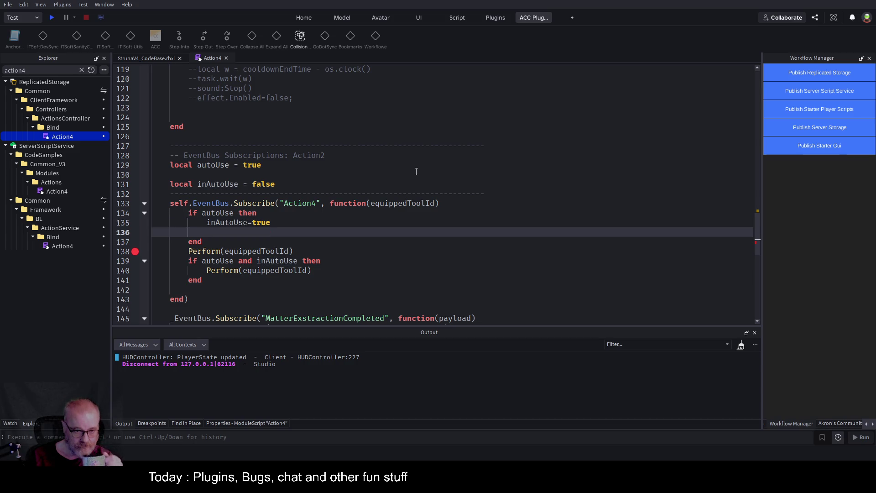
pyautogui.press('Down')
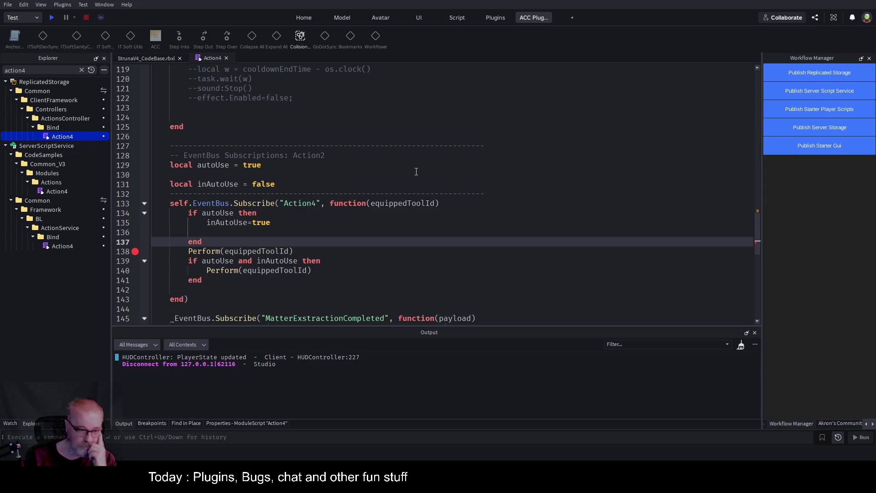
pyautogui.press('Down')
pyautogui.press('Up')
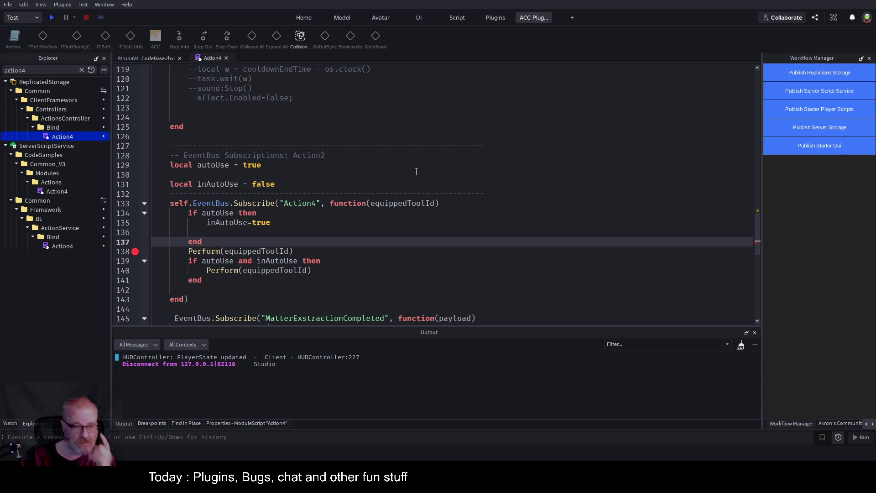
# Step: Add blank lines after the if block and remove the extra one before Perform
pyautogui.press('Return')
pyautogui.press('Return')
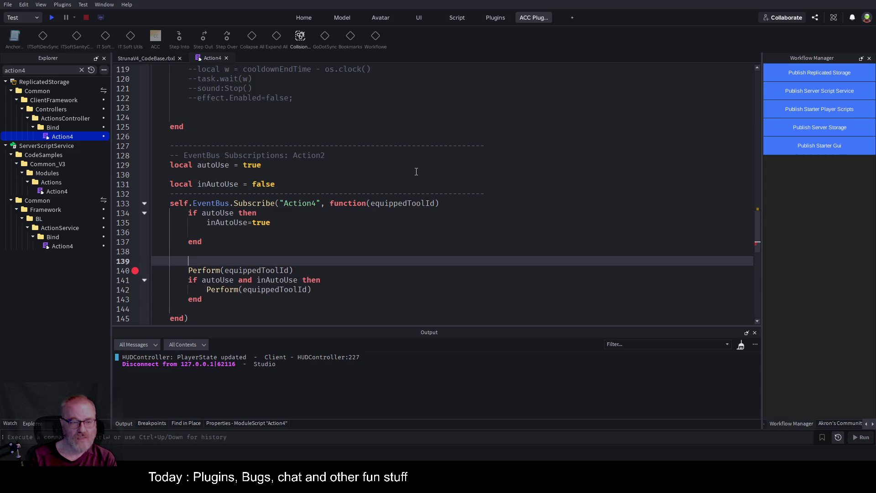
pyautogui.press('Up')
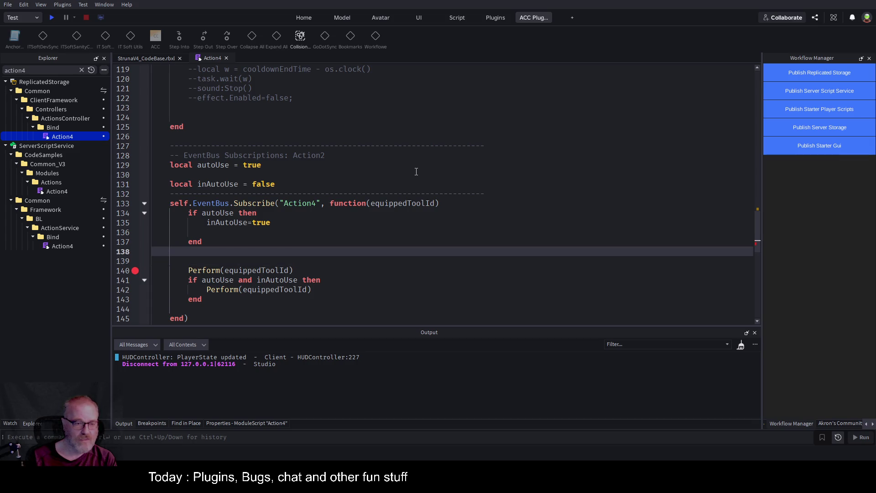
pyautogui.press('Delete')
pyautogui.press('Down')
pyautogui.press('Down')
pyautogui.press('Down')
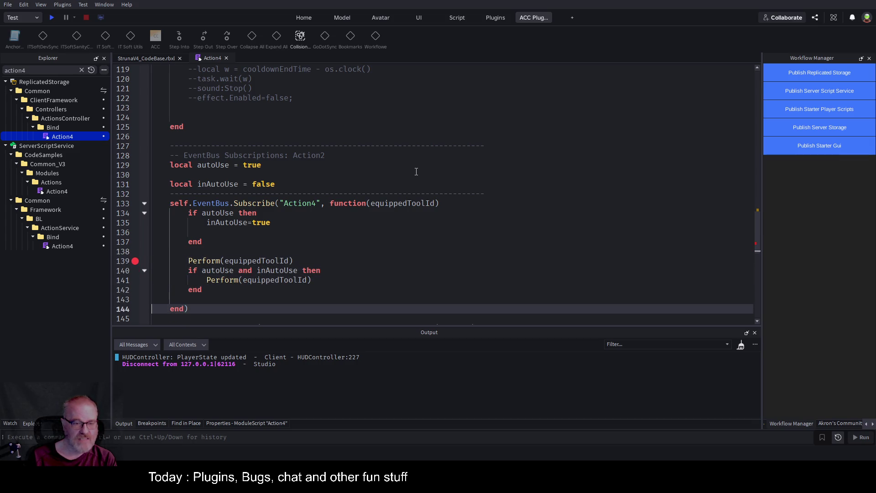
# Step: Delete the 'if autoUse and inAutoUse' re-trigger block and save StrunaV4_CodeBase.rbxl
pyautogui.press('Up')
pyautogui.press('Up')
pyautogui.press('Up')
pyautogui.hotkey('shift', 'Down')
pyautogui.hotkey('shift', 'Down')
pyautogui.hotkey('shift', 'Down')
pyautogui.press('Delete')
pyautogui.press('Up')
pyautogui.press('Up')
pyautogui.press('Up')
pyautogui.hotkey('ctrl', 's')
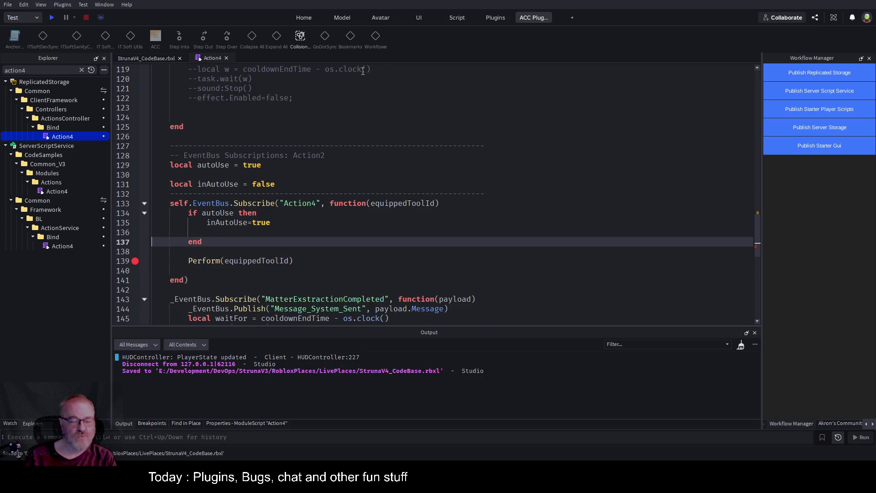
# Step: End the extraction handler with 'if inAutoUse then' calling Perform(equippedToolId)
pyautogui.doubleClick(240, 222)
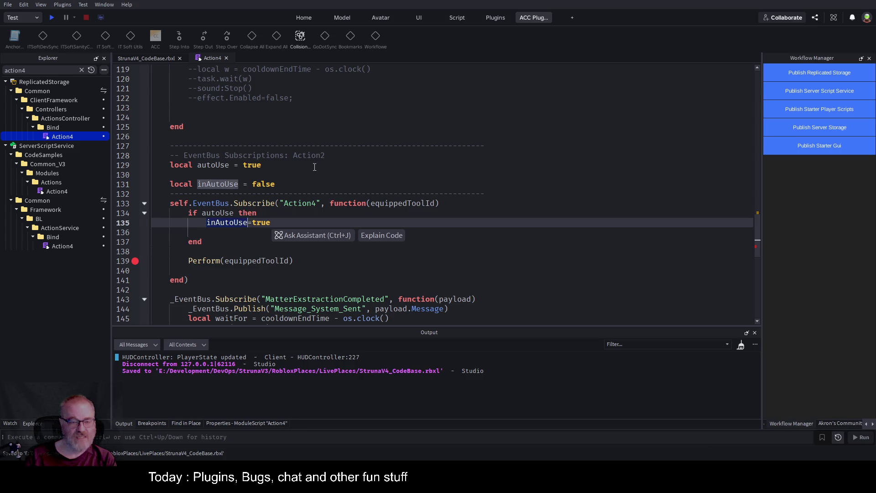
pyautogui.scroll(-3, 315, 168)
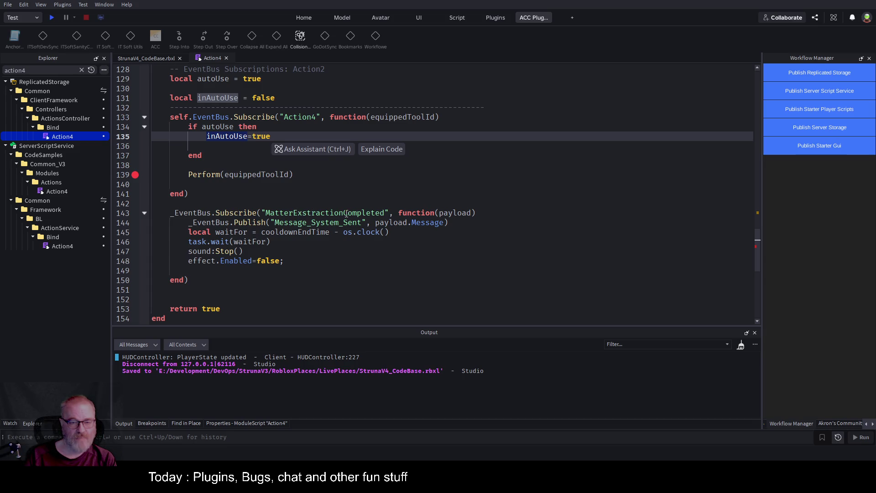
pyautogui.click(283, 270)
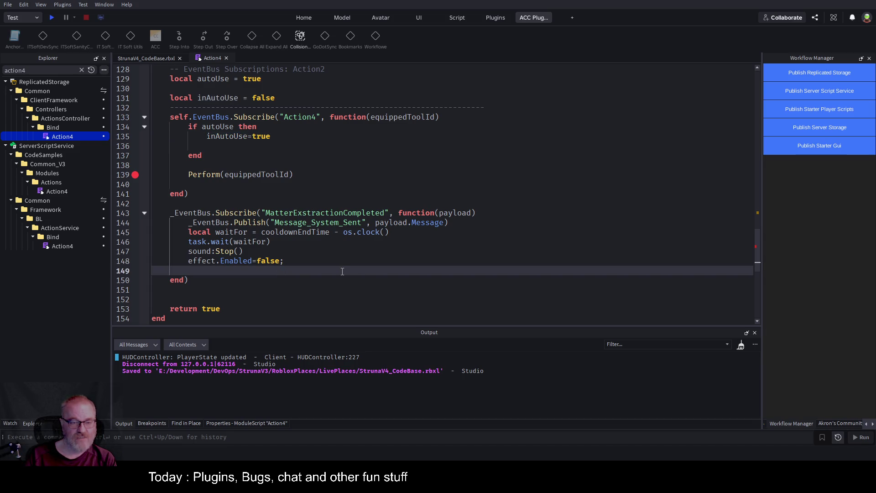
pyautogui.write('if inAutoUse then')
pyautogui.press('Return')
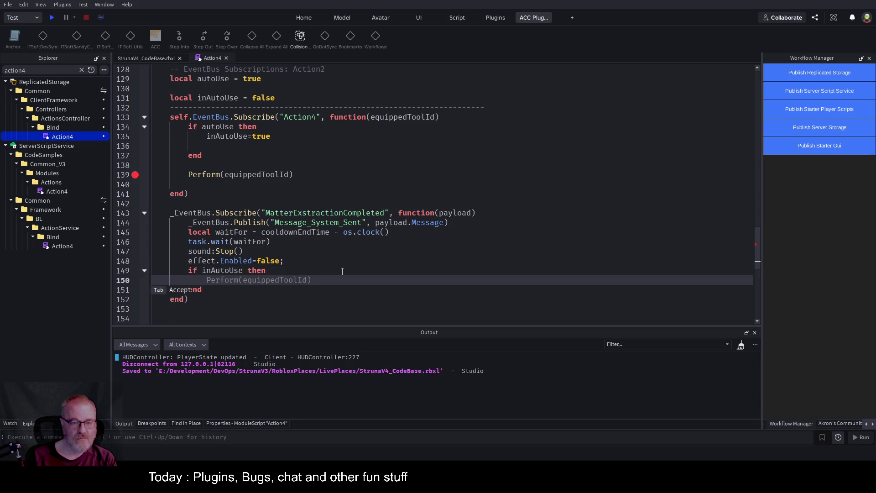
pyautogui.press('Tab')
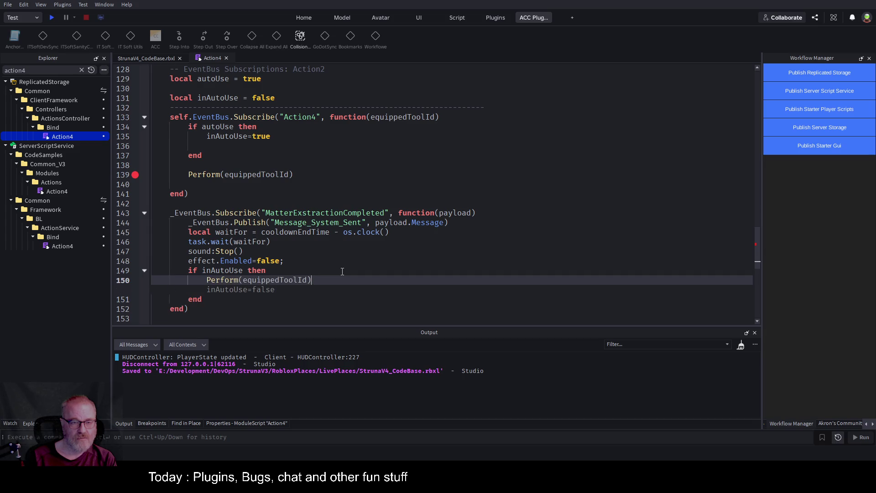
pyautogui.press('Up')
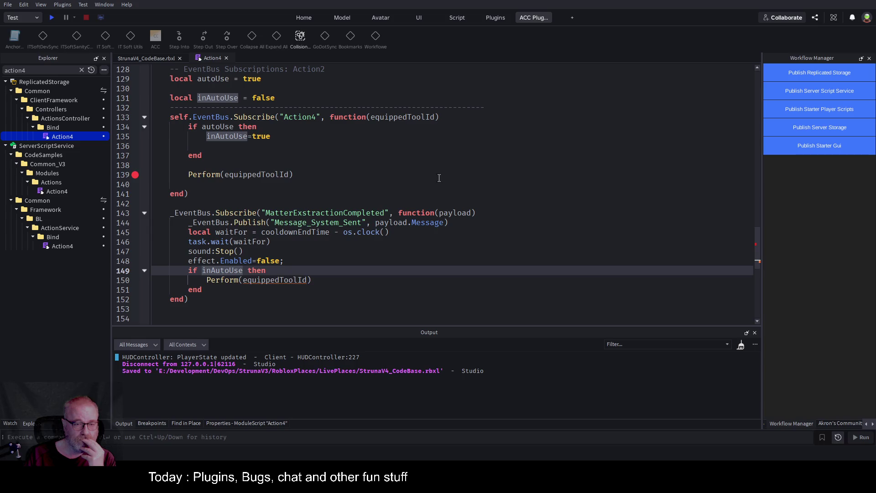
# Step: Declare 'local toolID=' on a new line below the inAutoUse declaration
pyautogui.click(293, 97)
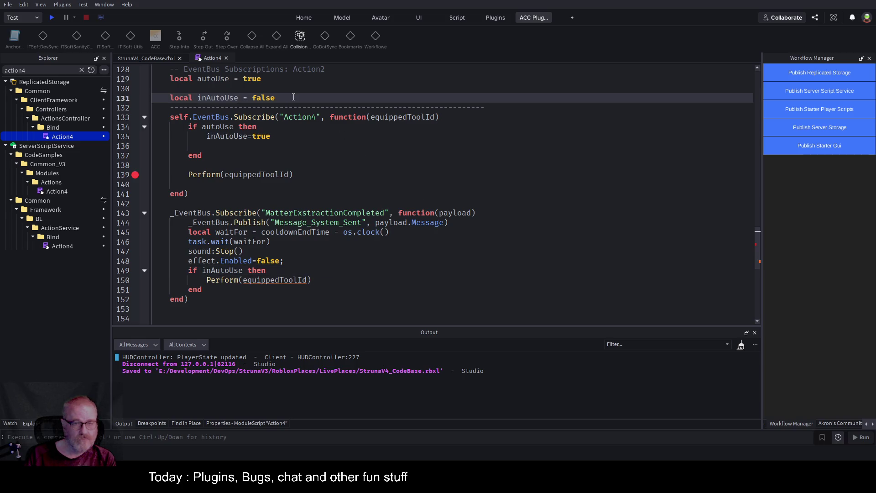
pyautogui.press('Return')
pyautogui.write('local toolID=')
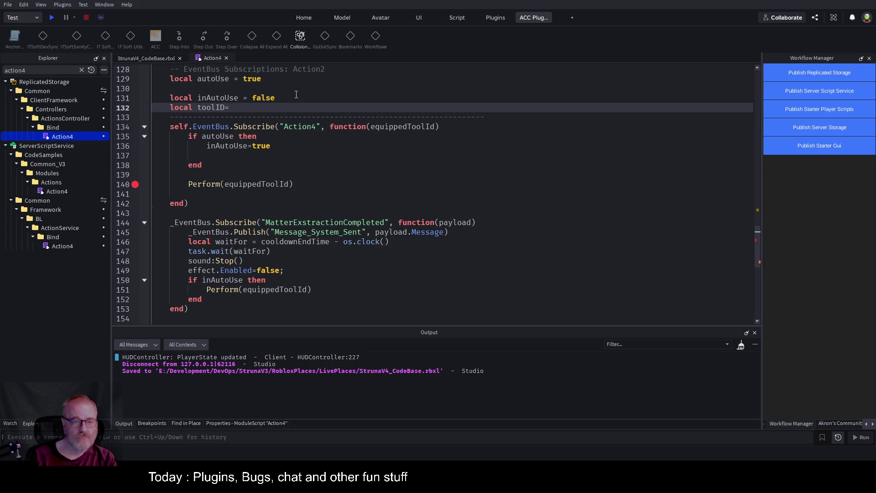
# Step: Add 'toolID=equippedToolId' after 'inAutoUse=true' inside the if autoUse block
pyautogui.click(299, 152)
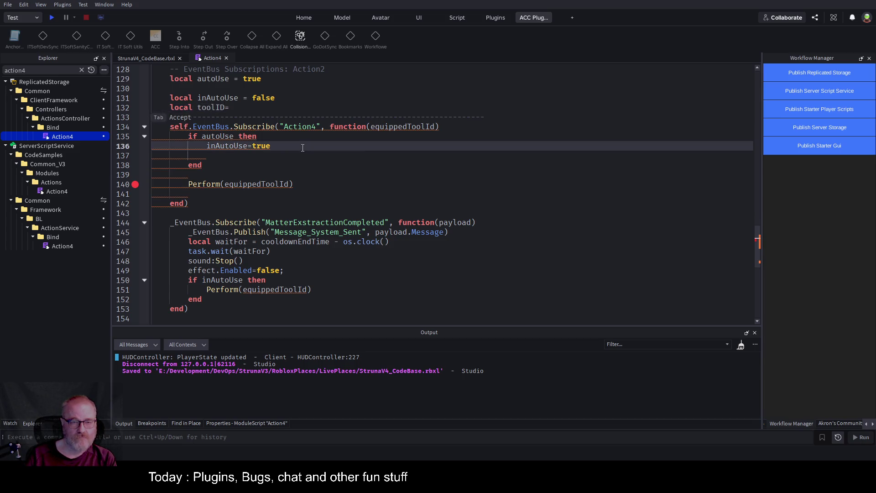
pyautogui.press('Return')
pyautogui.write('toolID=')
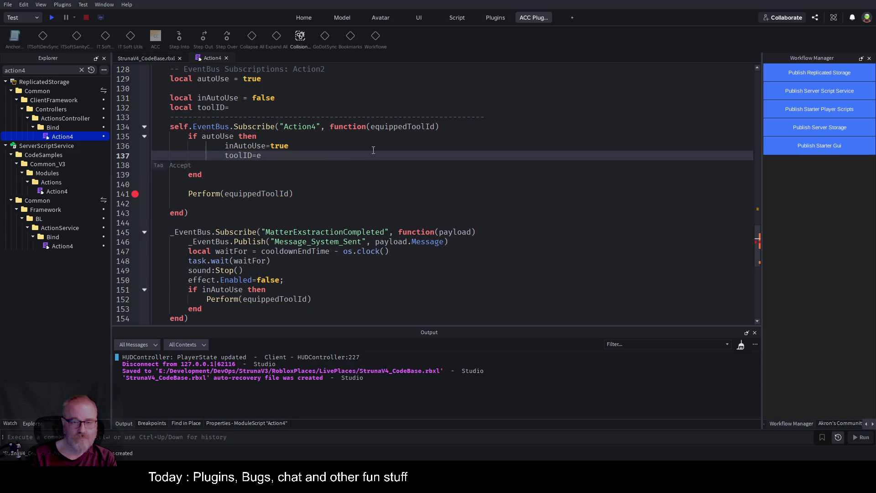
pyautogui.write('equippedToolId')
pyautogui.press('Down')
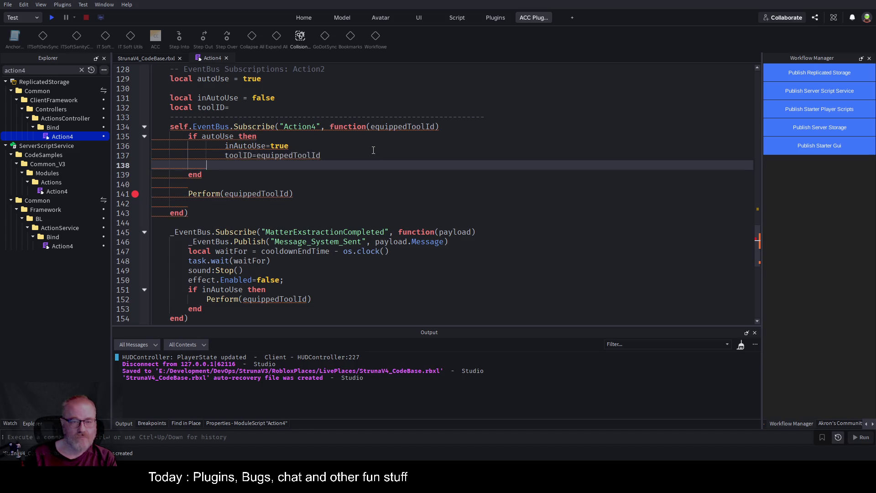